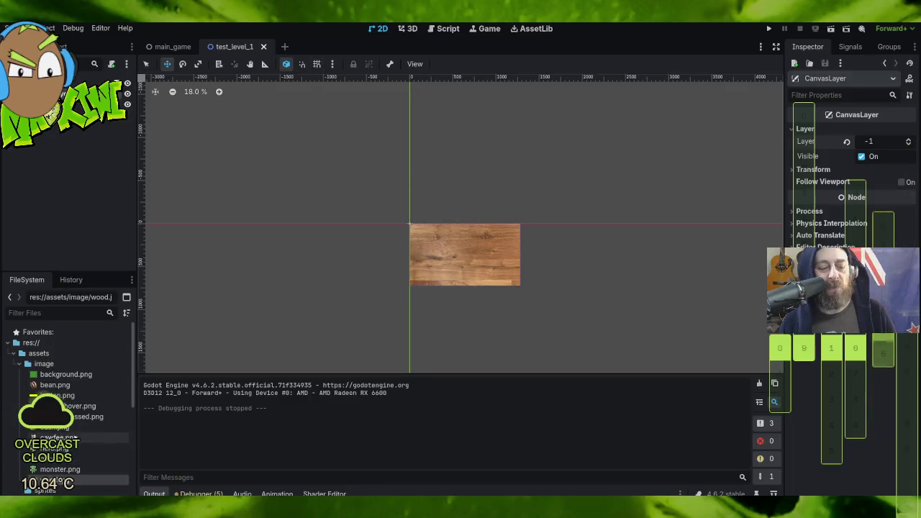
- Apply background.png as the TextureRect's texture, keeping expand mode Fit Width
mouse_move(72, 375)
left_mouse_down()
mouse_move(501, 336)
mouse_move(828, 160)
mouse_move(871, 90)
mouse_move(354, 189)
mouse_move(129, 69)
mouse_move(71, 85)
left_mouse_up()
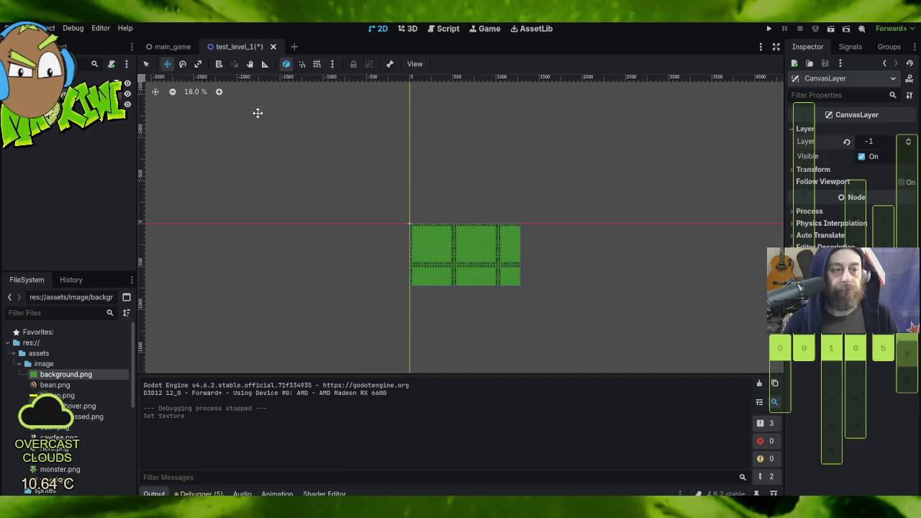
left_click(411, 227)
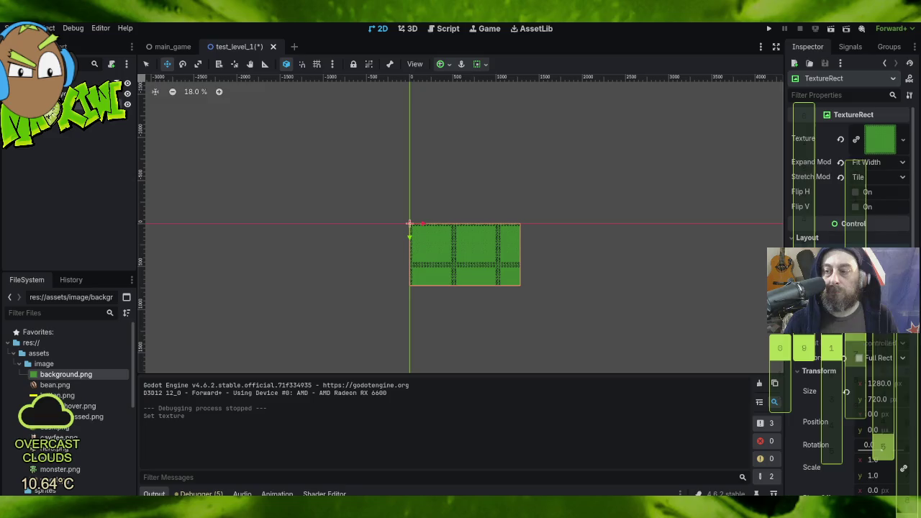
left_click(892, 163)
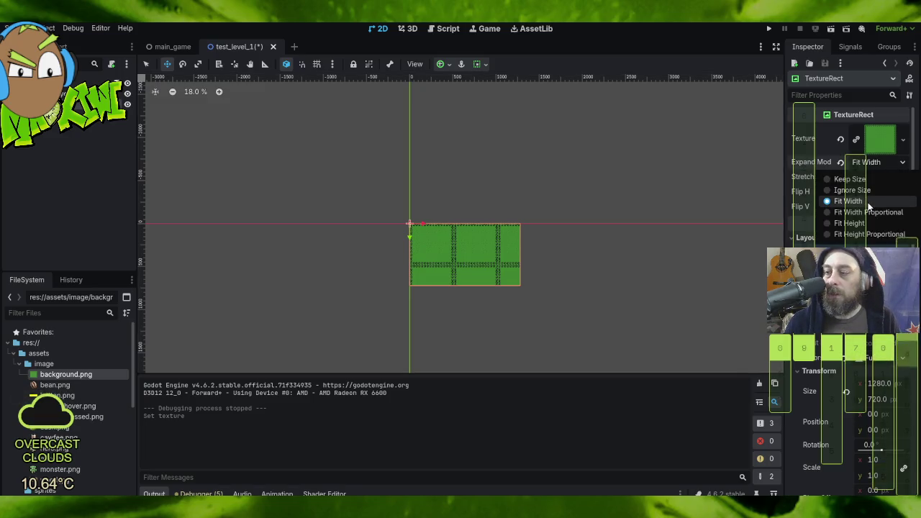
left_click(867, 201)
- Set the TextureRect's Stretch Mode to Scale and save all scenes
left_click(872, 180)
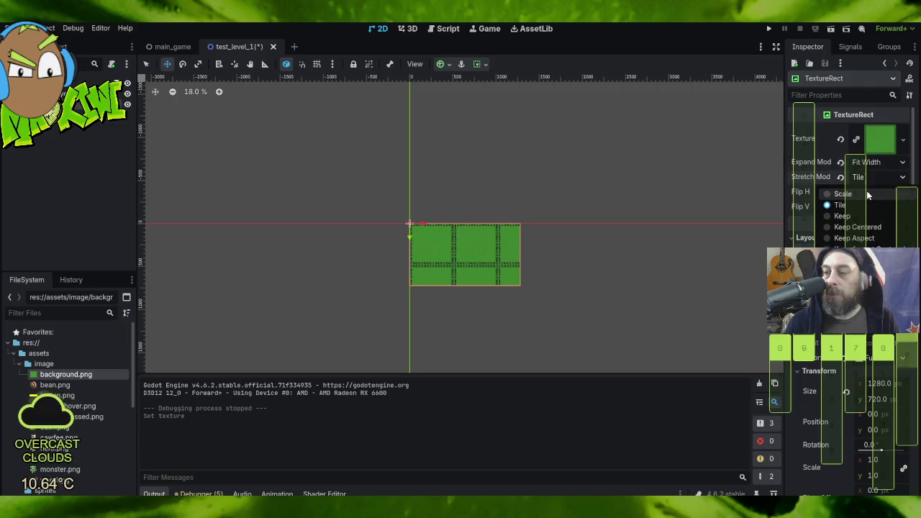
left_click(866, 195)
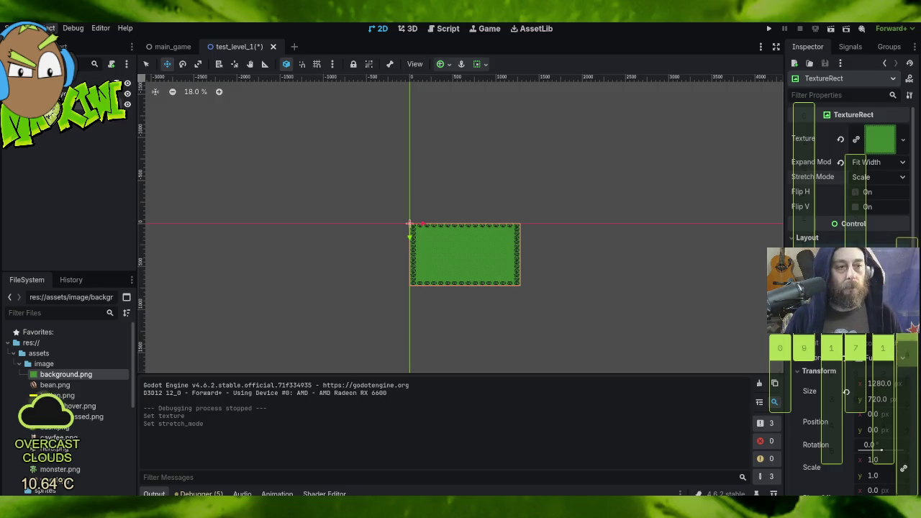
left_click(22, 28)
left_click(43, 125)
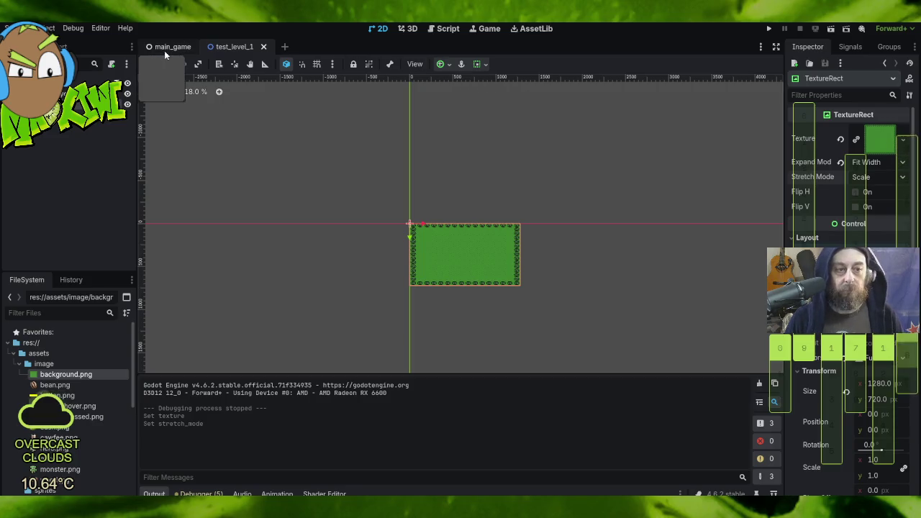
- Open test_level_2 and delete its green ColorRect
left_click(18, 364)
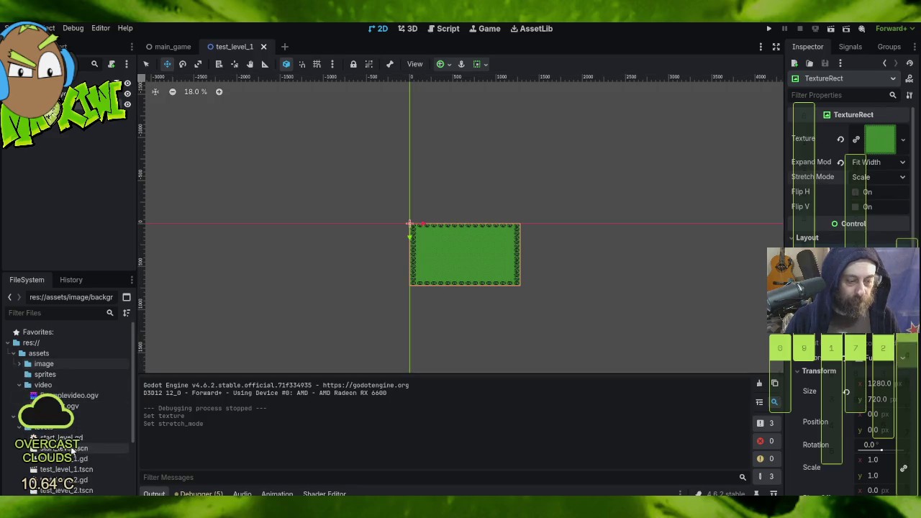
double_click(91, 491)
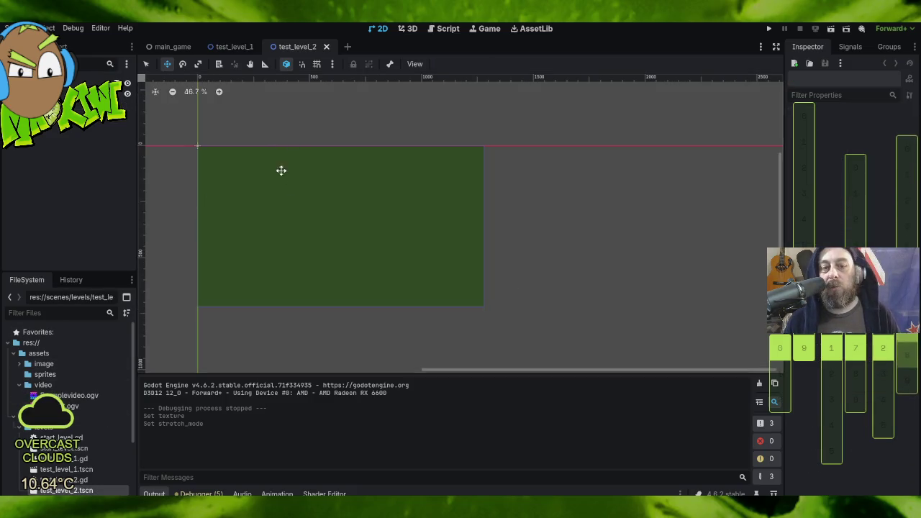
left_click(199, 147)
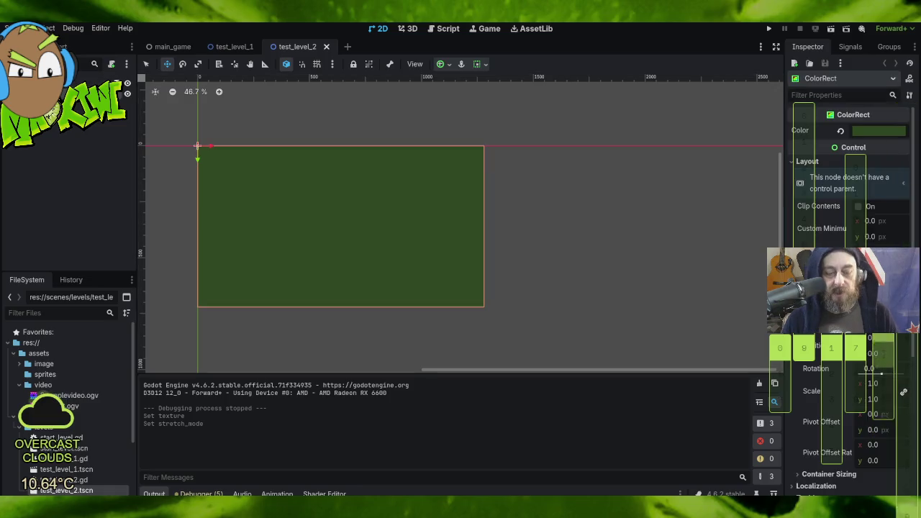
key("Delete")
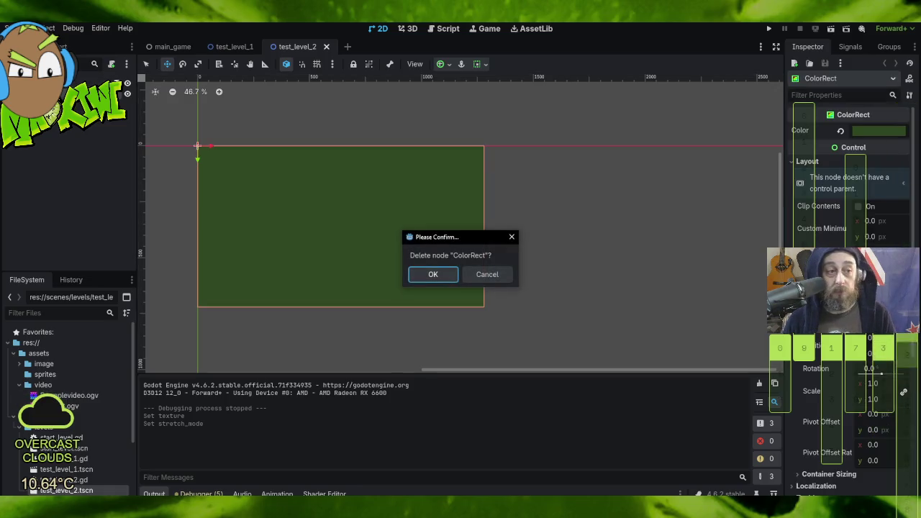
left_click(440, 275)
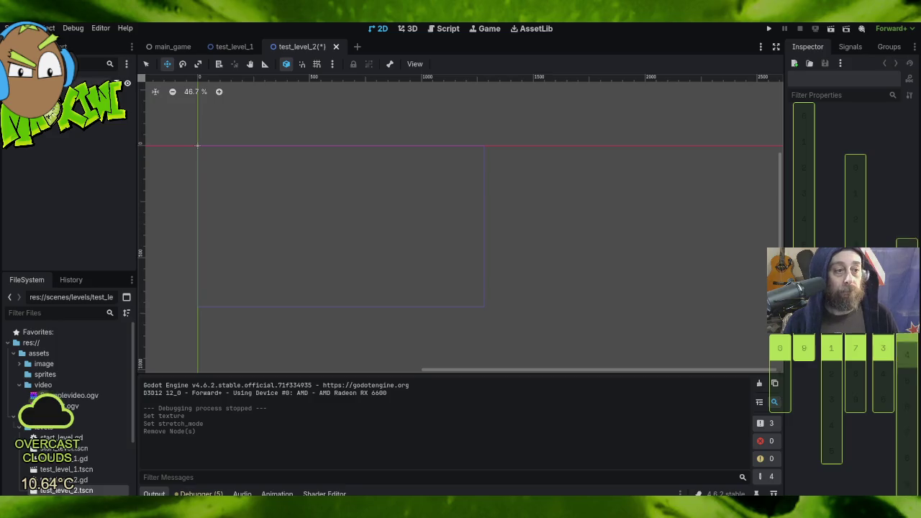
- Add a CanvasLayer child to the root node and name it Background
right_click(41, 82)
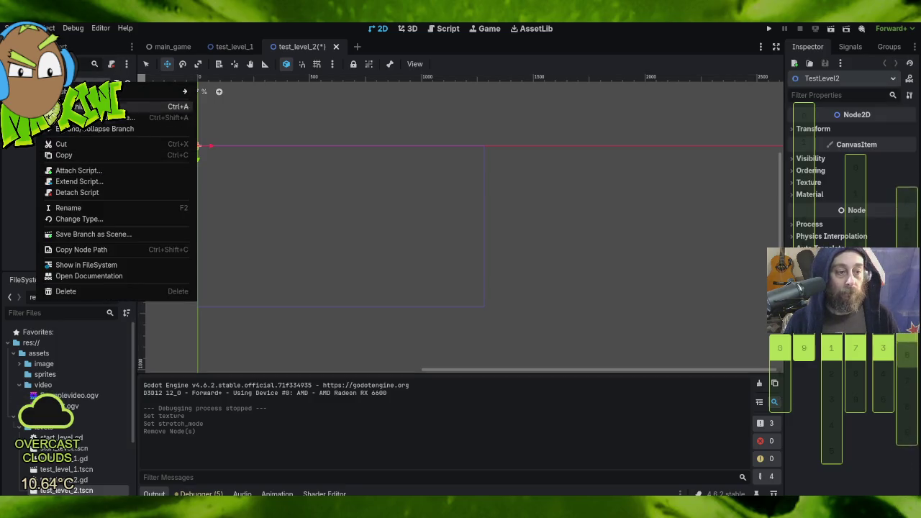
left_click(79, 107)
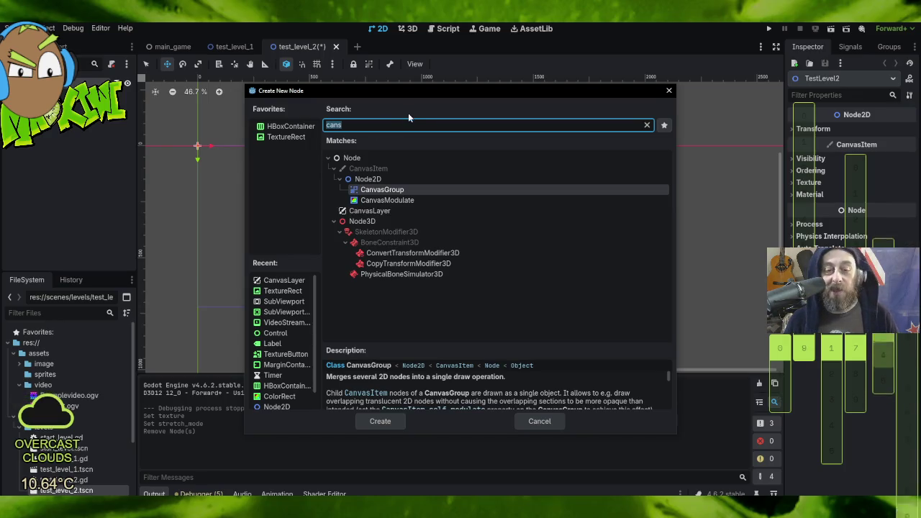
left_click(379, 208)
double_click(380, 211)
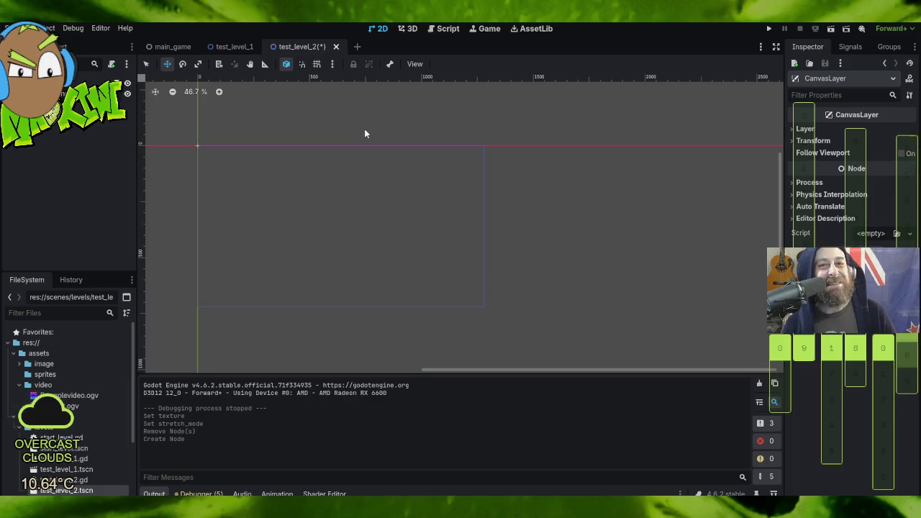
key("Return")
- Add a TextureRect child under the Background layer
right_click(61, 94)
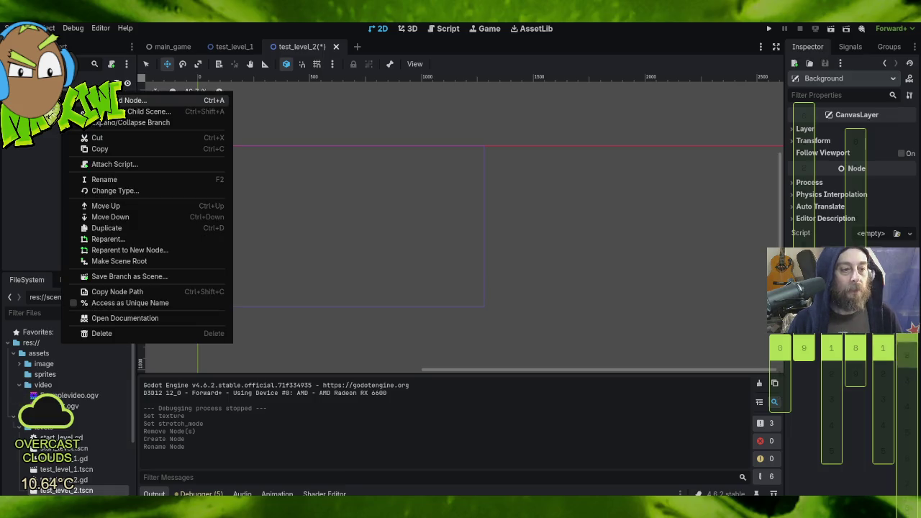
left_click(78, 101)
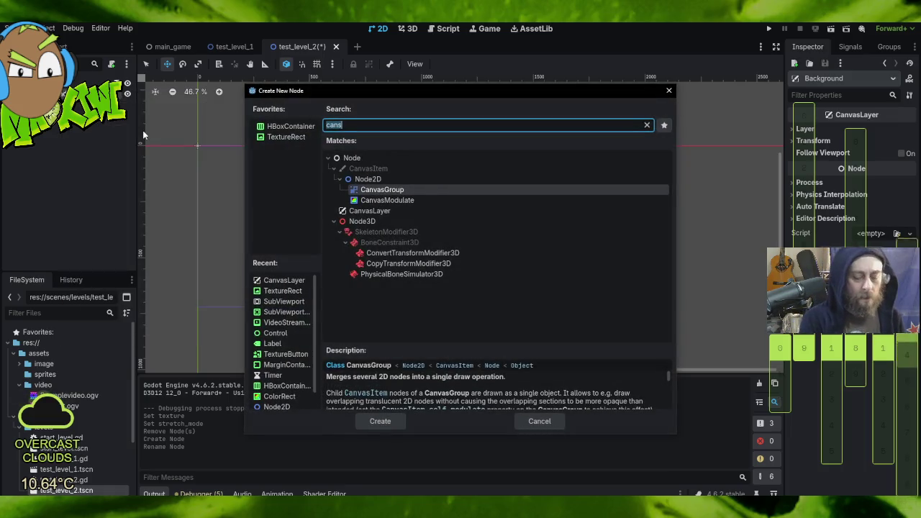
type("text")
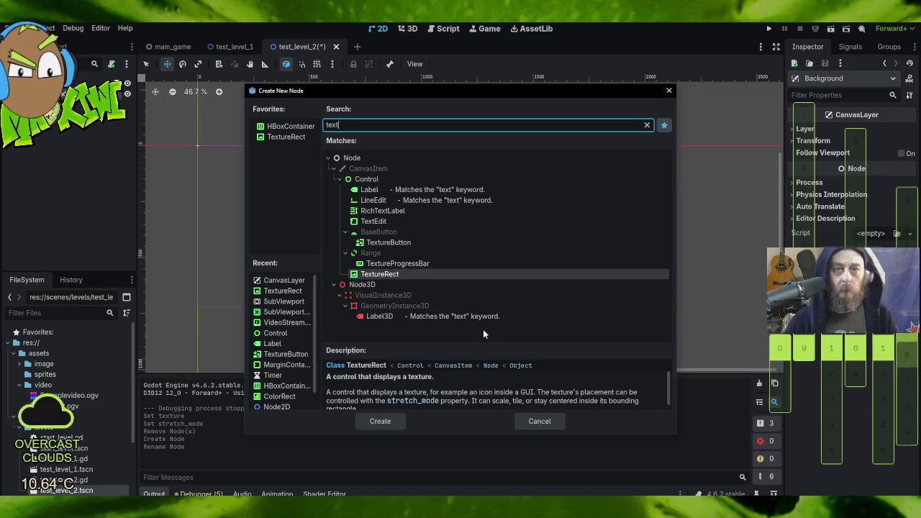
double_click(418, 274)
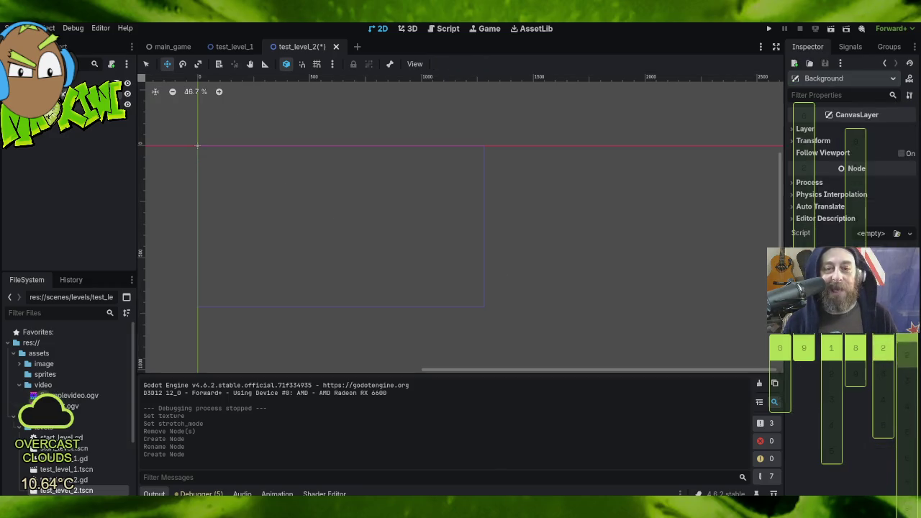
- Anchor the TextureRect to fill the whole frame (Full Rect)
left_click(444, 65)
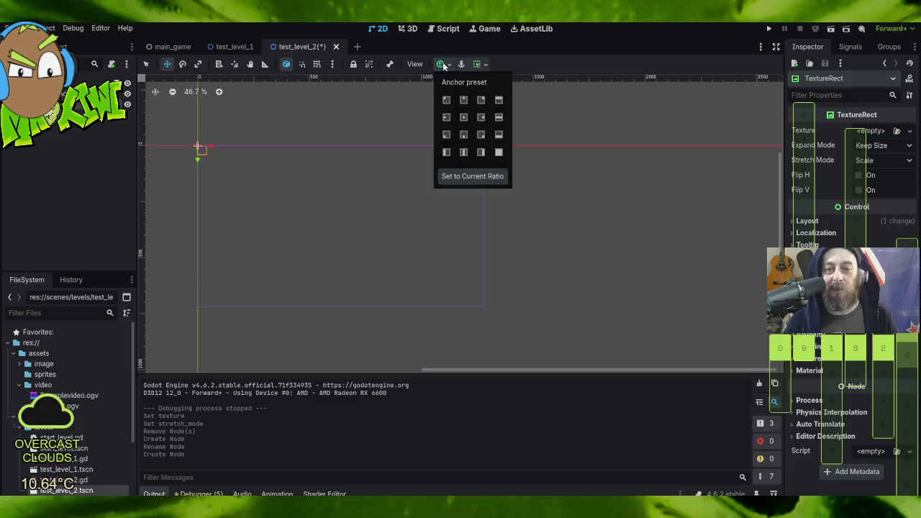
left_click(498, 151)
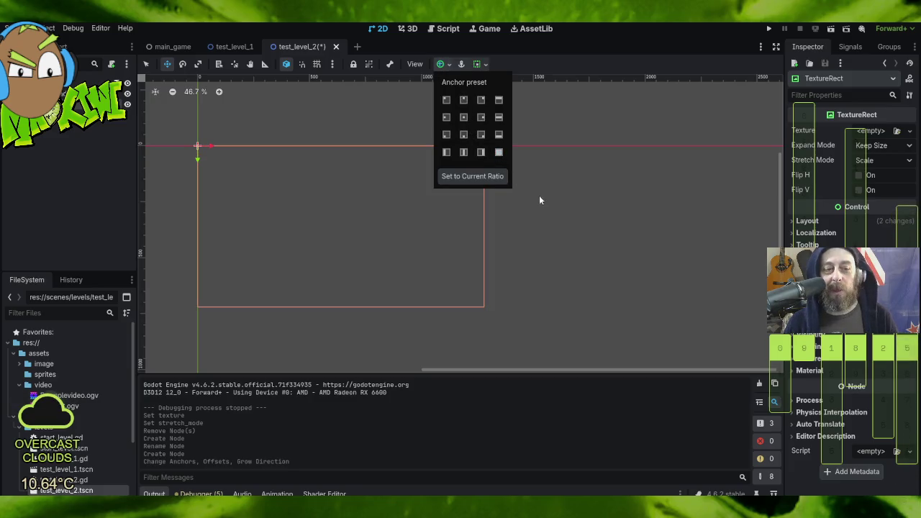
left_click(601, 234)
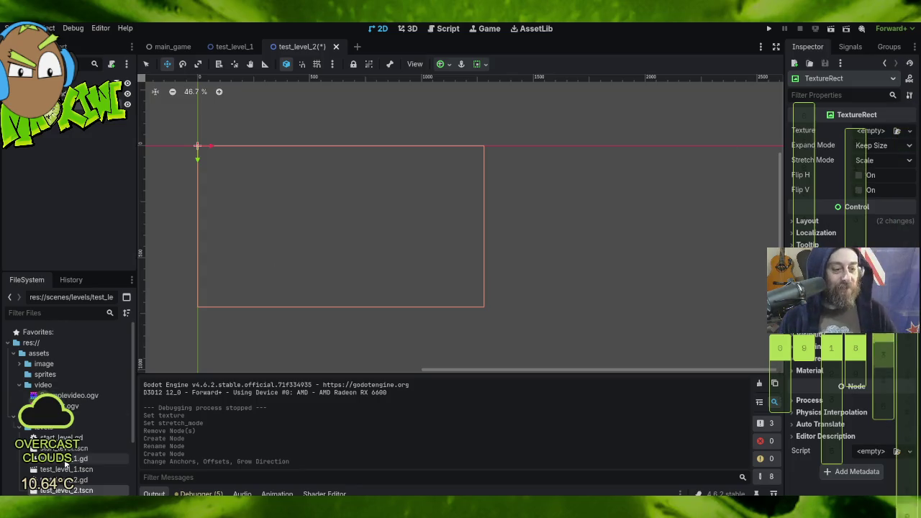
scroll(78, 420, "down", 4)
scroll(72, 403, "up", 4)
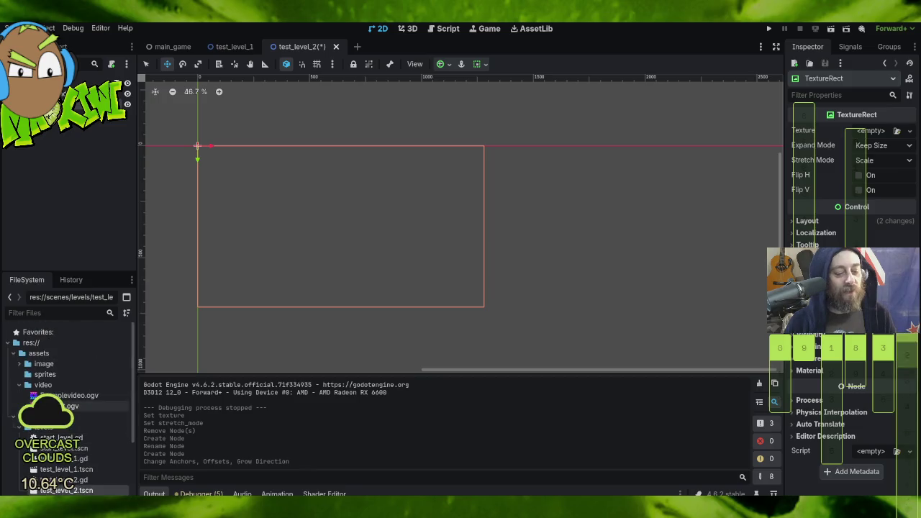
- Give the TextureRect the wood.jpg texture with expand mode Fit Width
left_click(19, 364)
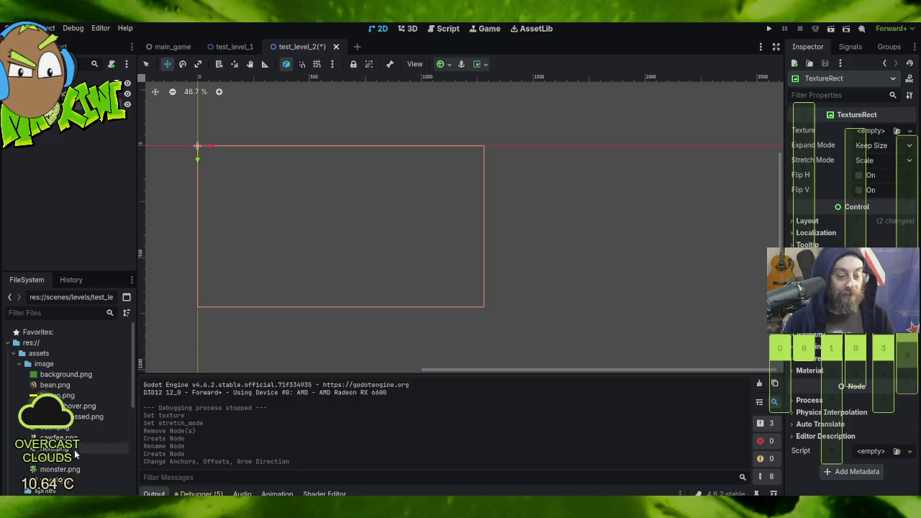
mouse_move(72, 480)
left_mouse_down()
mouse_move(232, 462)
mouse_move(755, 314)
mouse_move(875, 130)
left_mouse_up()
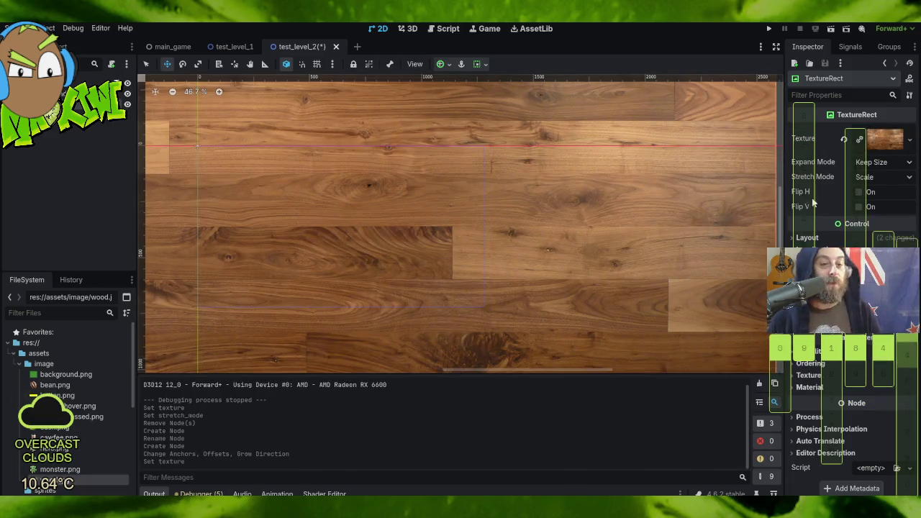
left_click(876, 165)
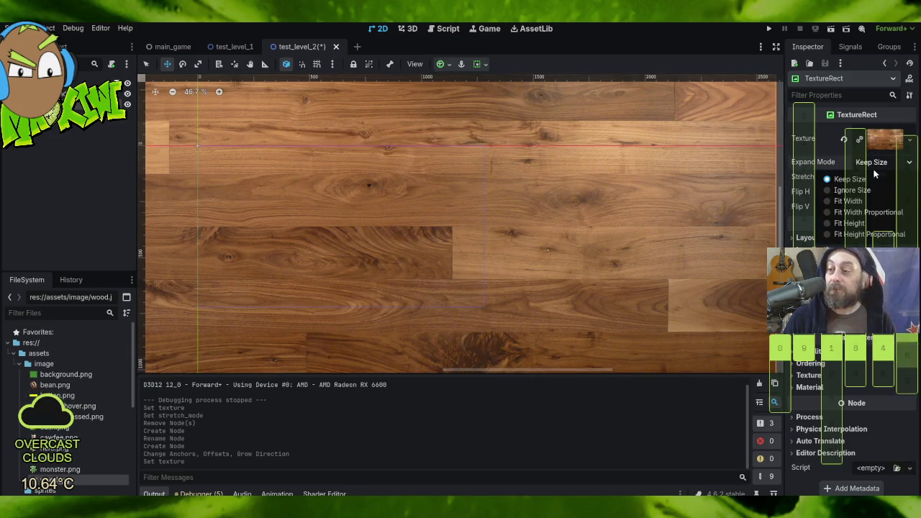
left_click(867, 201)
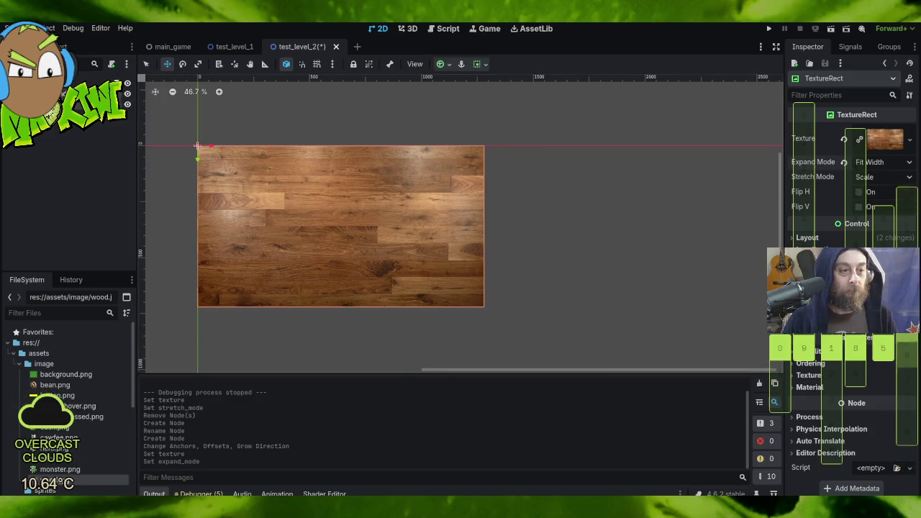
- Put the Background CanvasLayer on layer -1, save test_level_2, and run the game
key("Up")
left_click(794, 128)
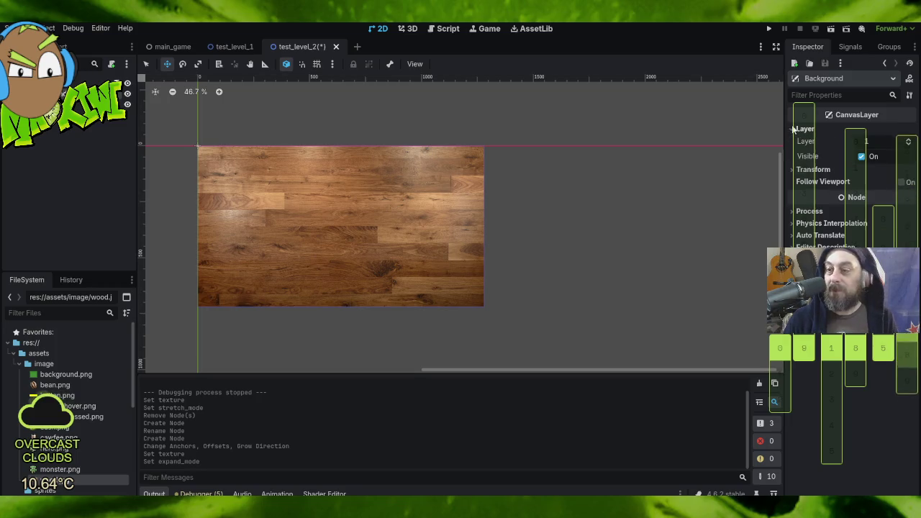
left_click(908, 145)
left_click(908, 145)
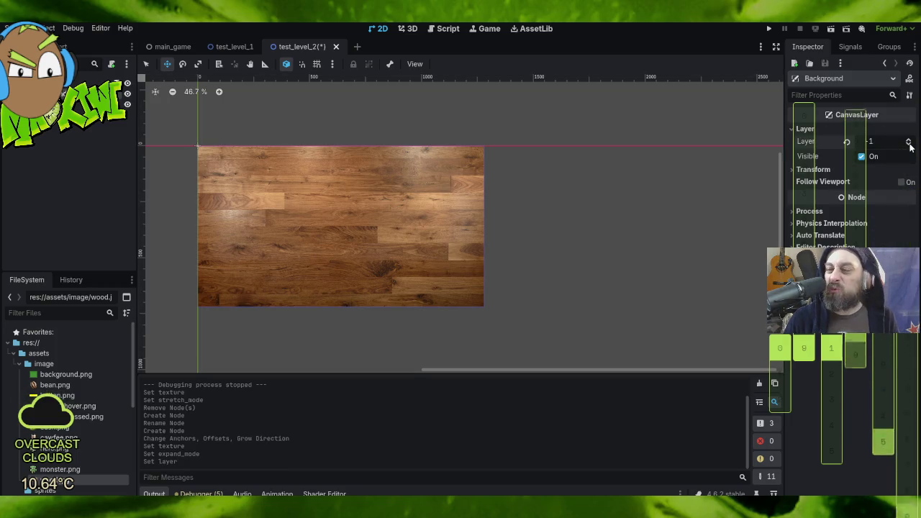
left_click(638, 210)
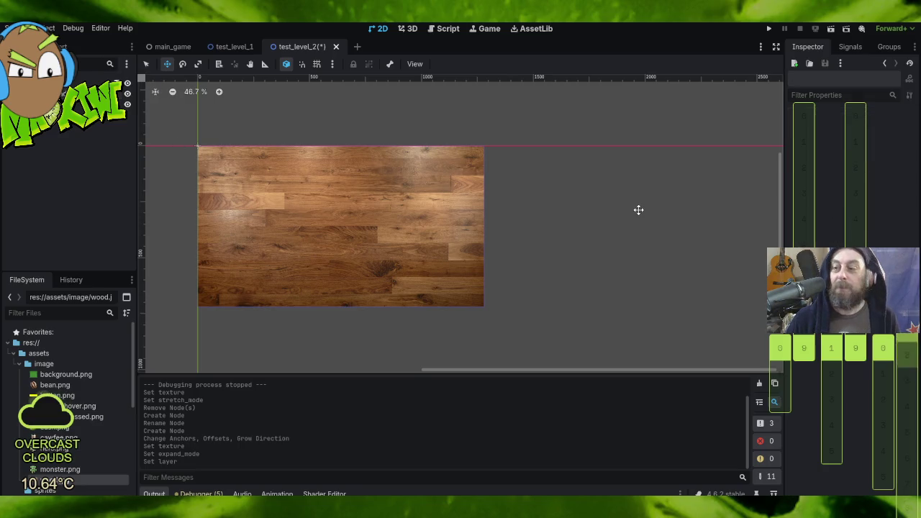
left_click(18, 28)
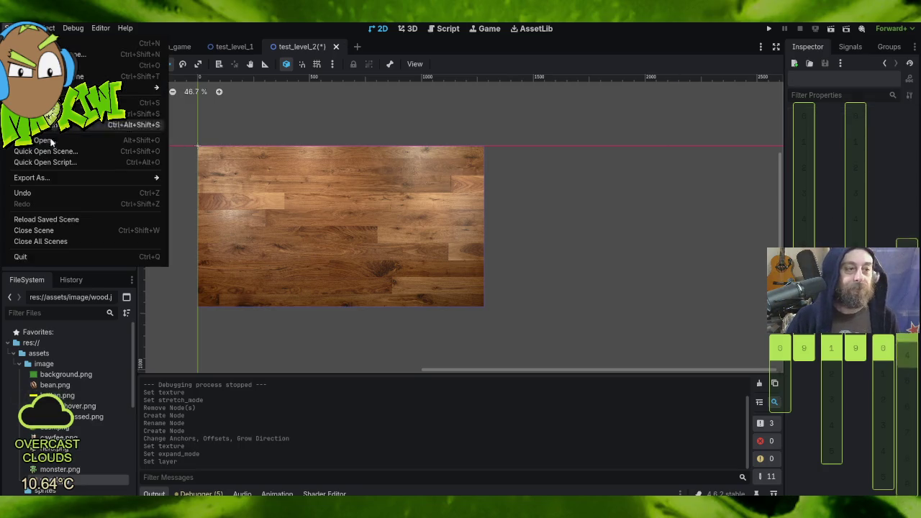
key("ctrl+s")
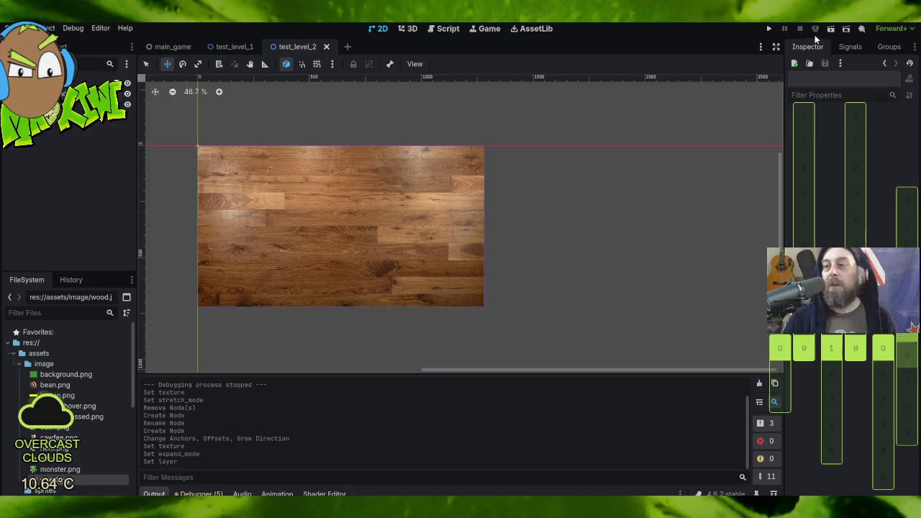
left_click(768, 28)
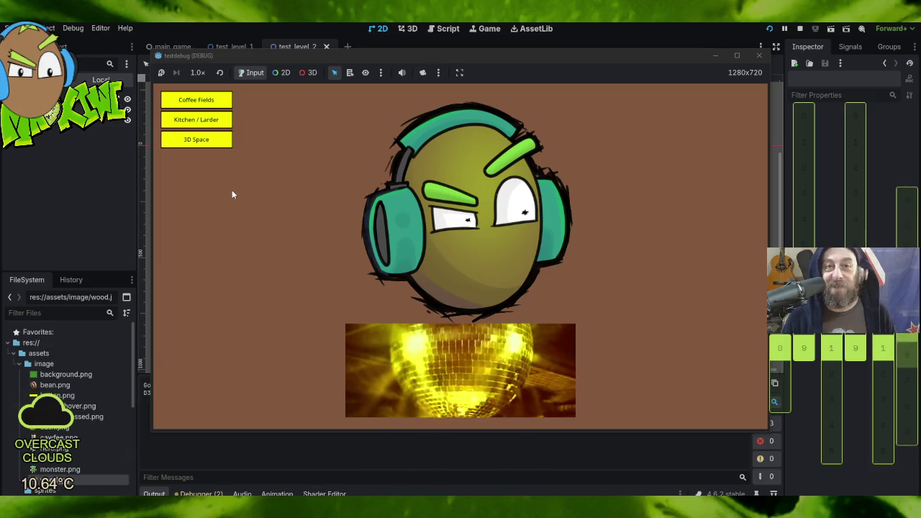
- Open the Coffee Fields, Kitchen / Larder and 3D Space levels from the menu
left_click(211, 98)
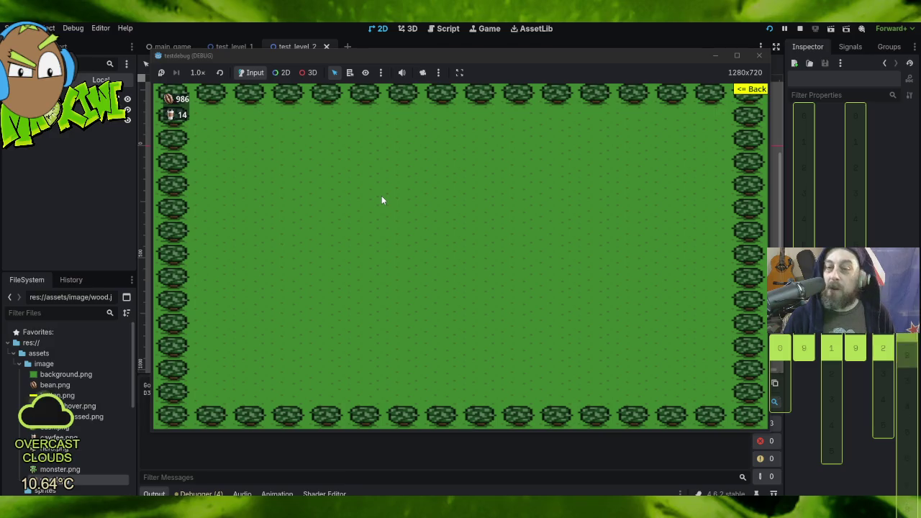
left_click(757, 92)
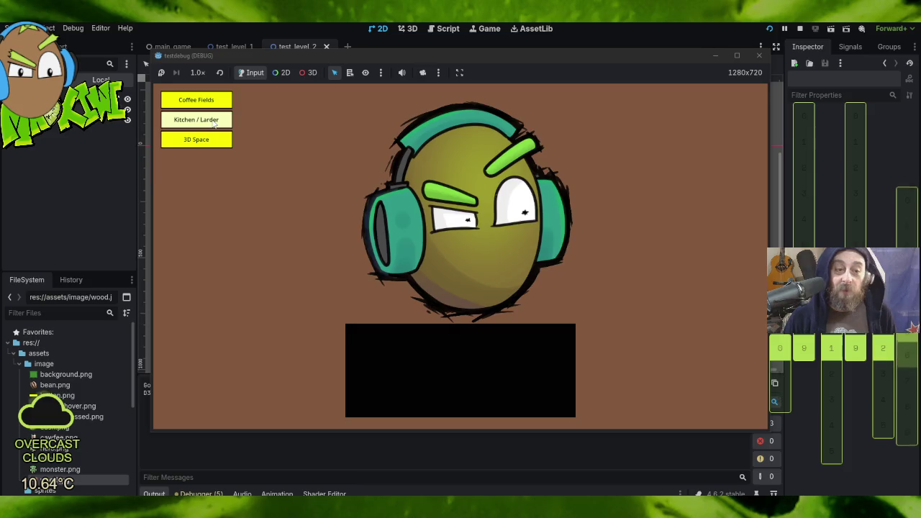
left_click(212, 119)
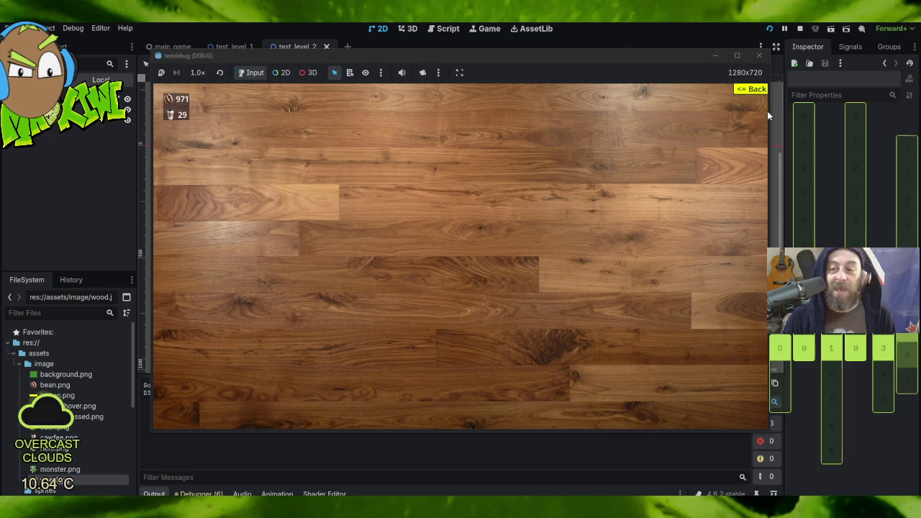
left_click(753, 94)
left_click(182, 139)
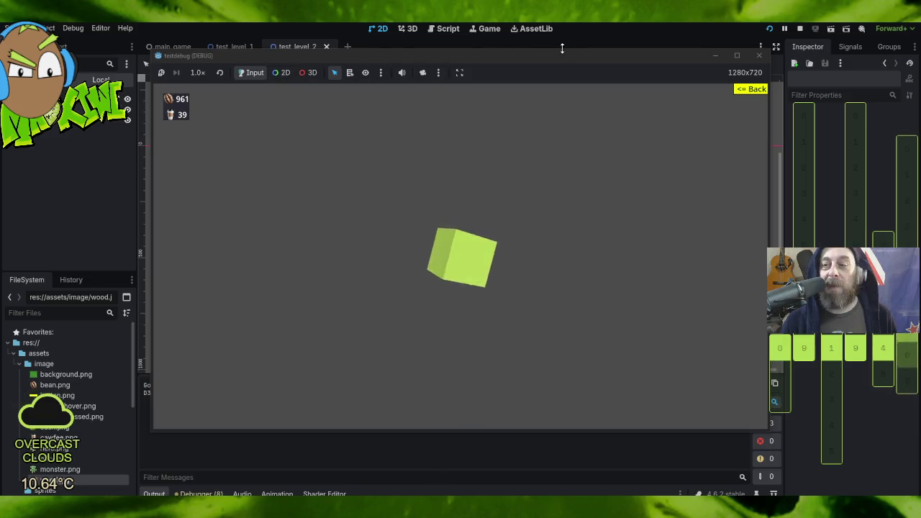
mouse_move(515, 56)
left_mouse_down()
mouse_move(611, 87)
mouse_move(613, 67)
left_mouse_up()
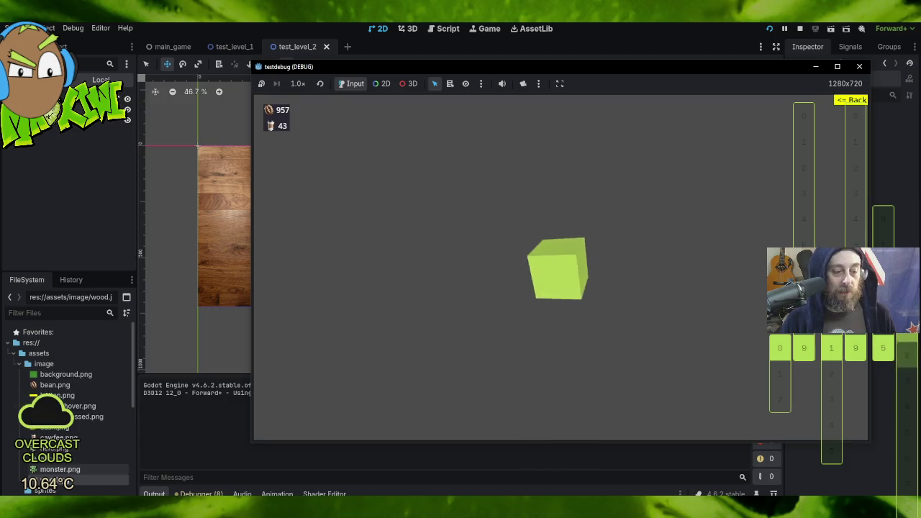
left_click(13, 353)
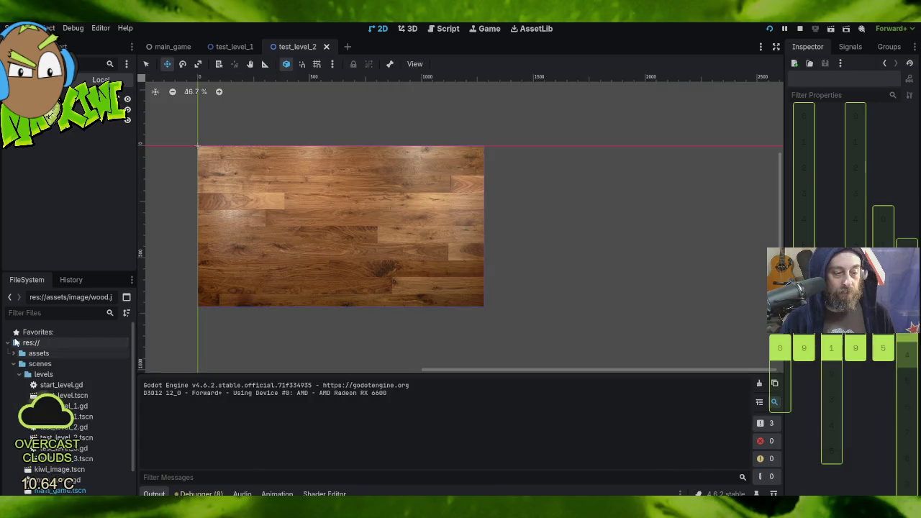
- Open the main_ui scene and select its MarginContainer holding the counters
scroll(67, 446, "down", 2)
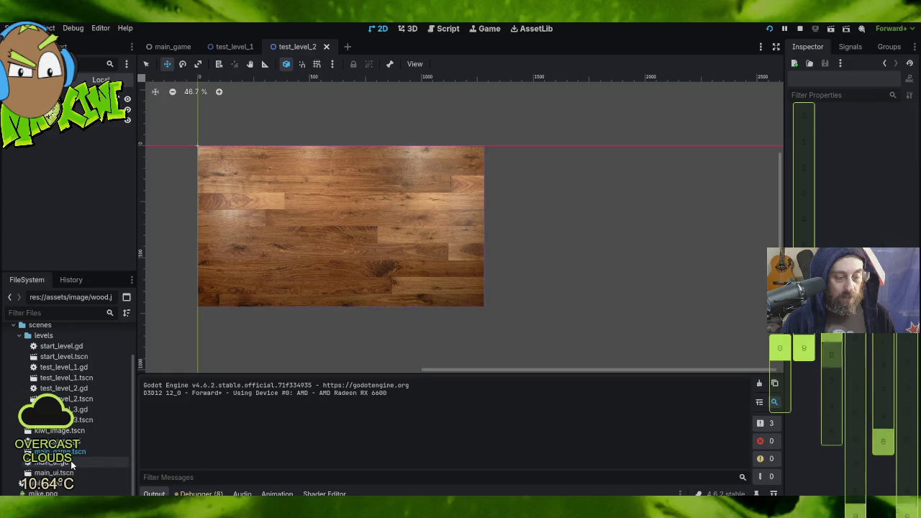
double_click(72, 477)
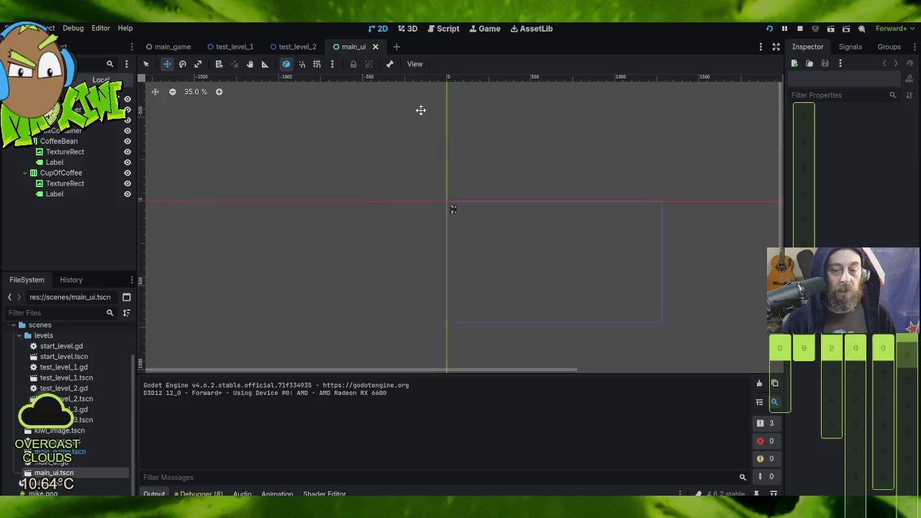
scroll(537, 200, "up", 5)
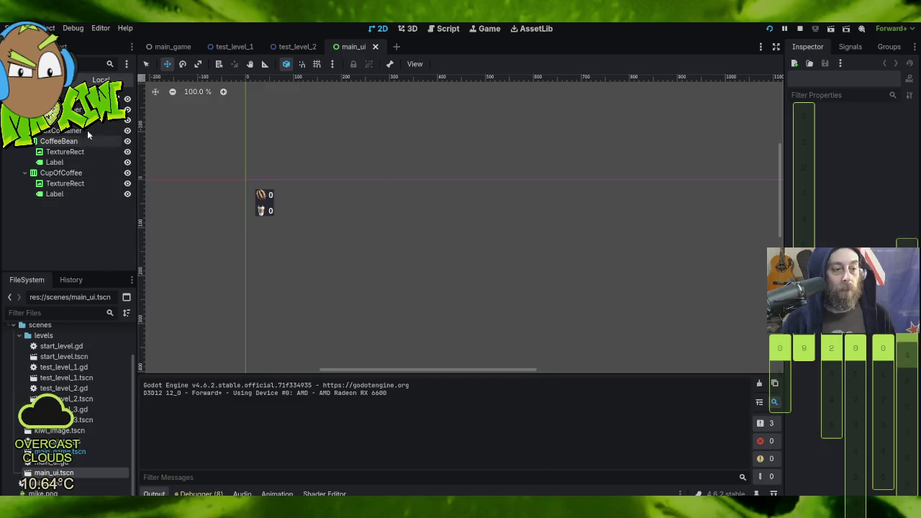
left_click(68, 109)
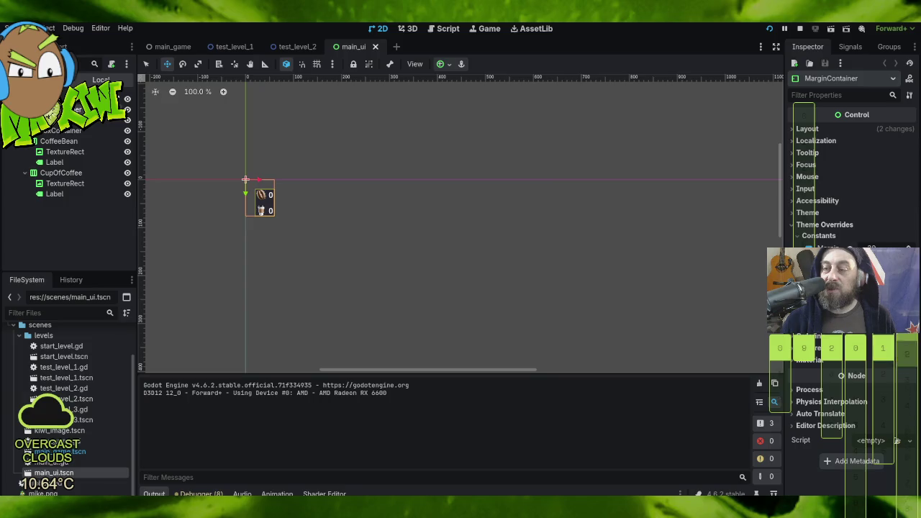
- Override the MarginContainer's margin_left to about 50 and raise margin_top
mouse_move(864, 248)
left_mouse_down()
mouse_move(897, 248)
mouse_move(886, 249)
left_mouse_up()
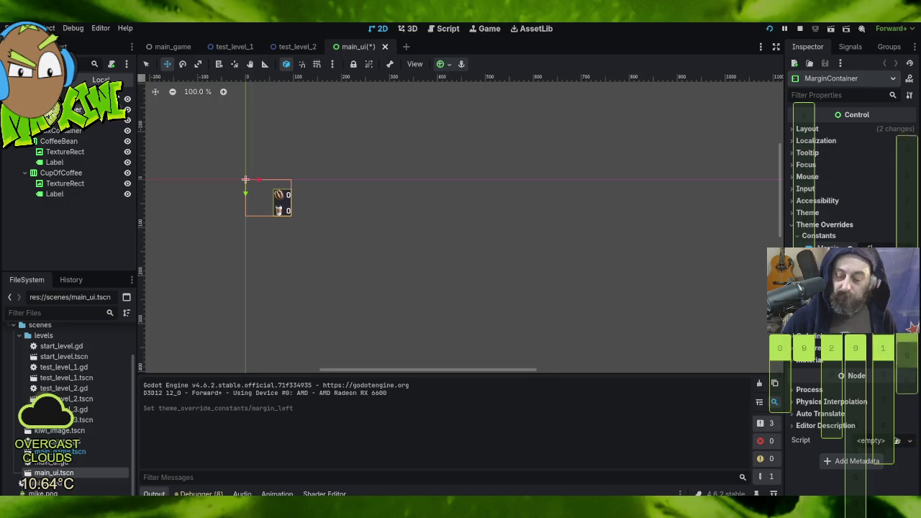
left_click_drag(886, 248, 880, 249)
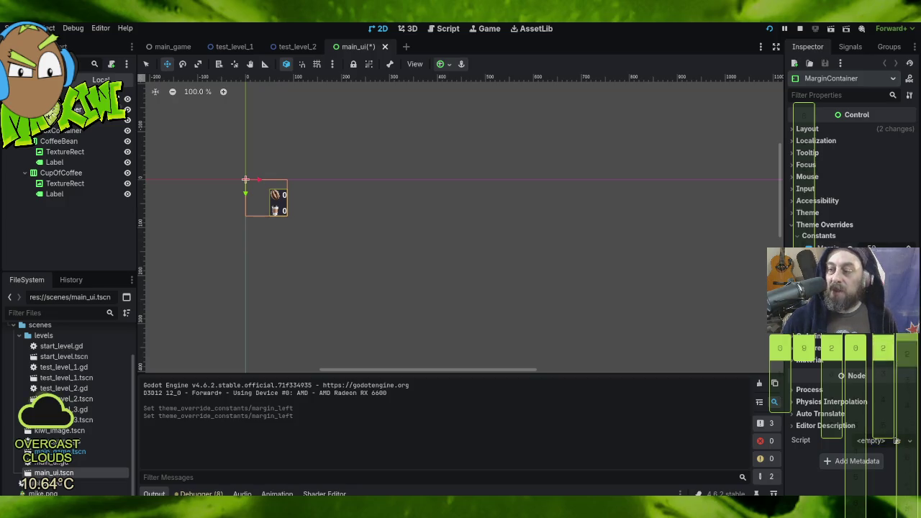
left_click_drag(886, 261, 899, 260)
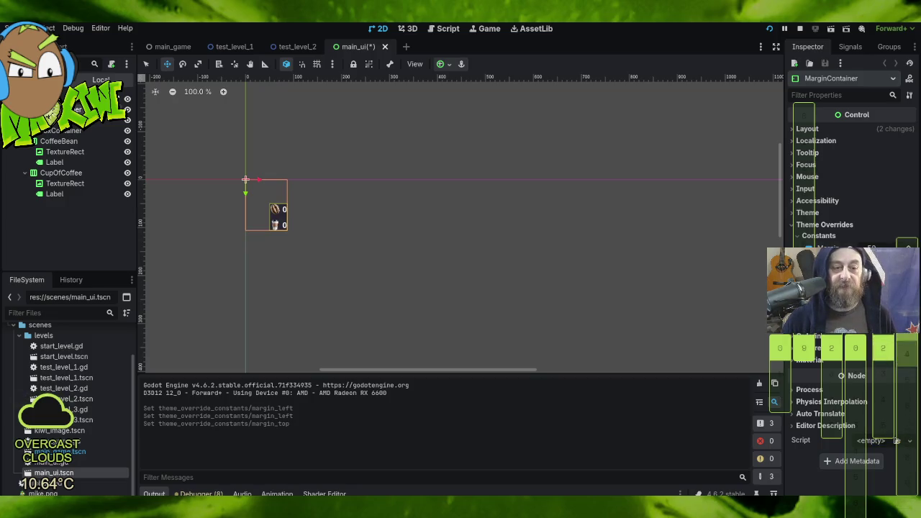
left_click(20, 28)
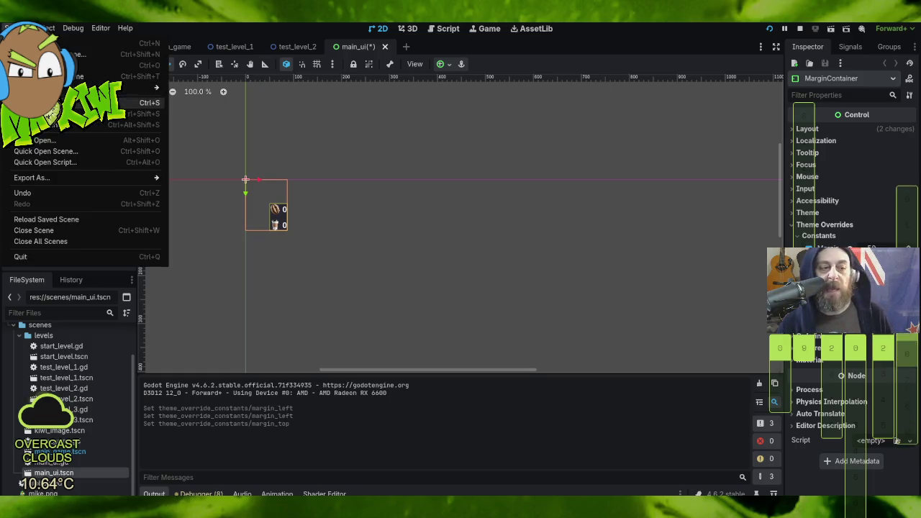
- Save main_ui, playtest the Coffee Fields level to view the inset counters, then close the game
left_click(72, 124)
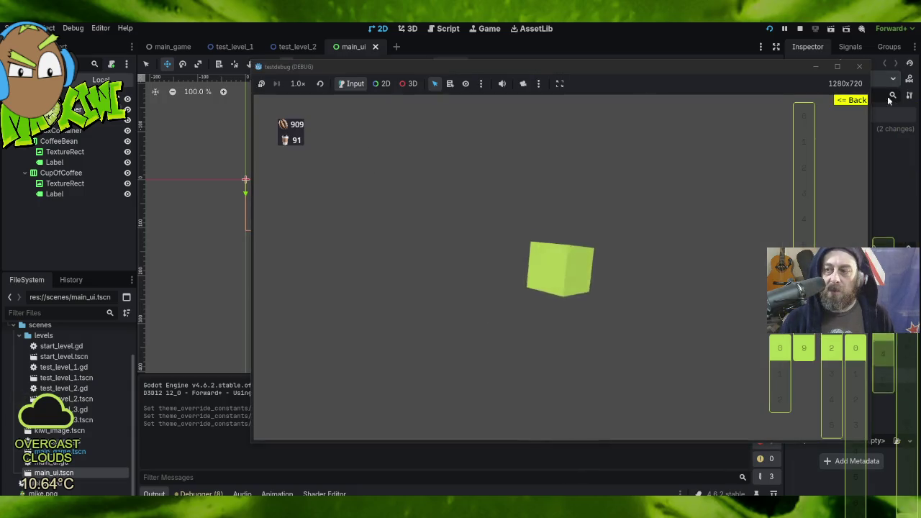
left_click(851, 100)
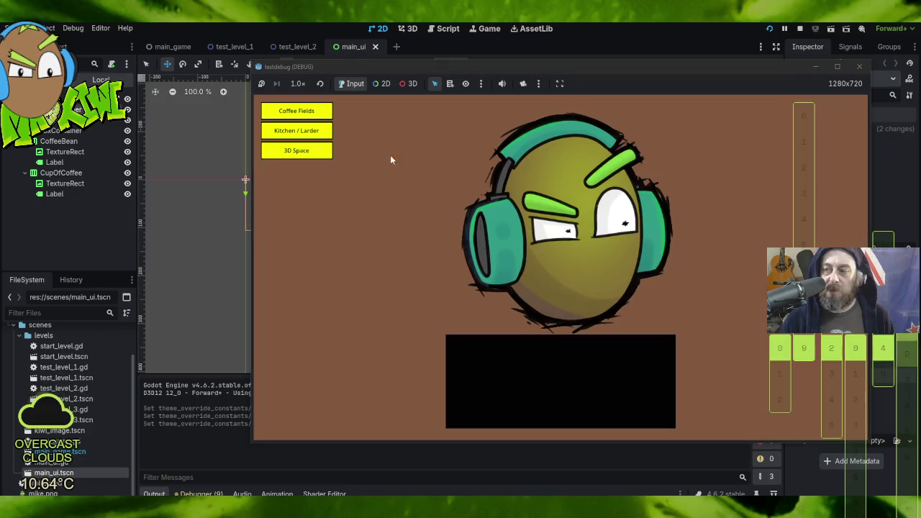
left_click(296, 112)
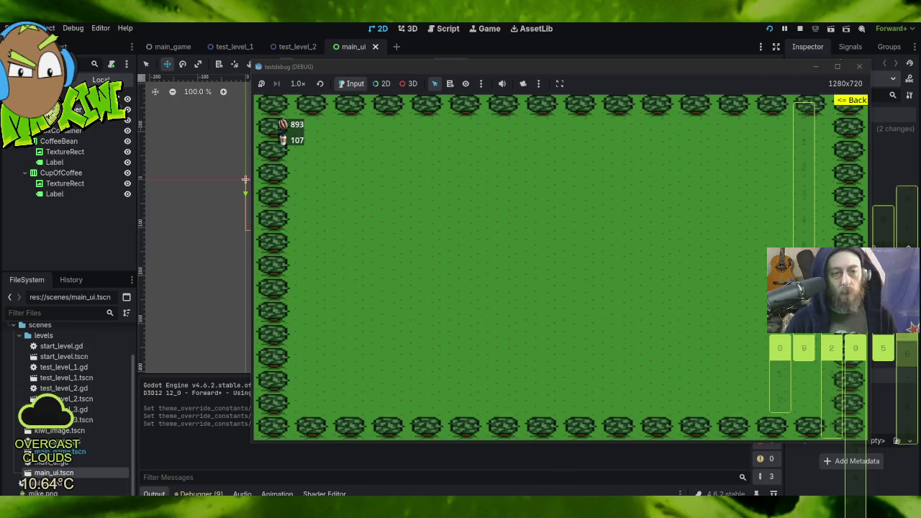
left_click(859, 67)
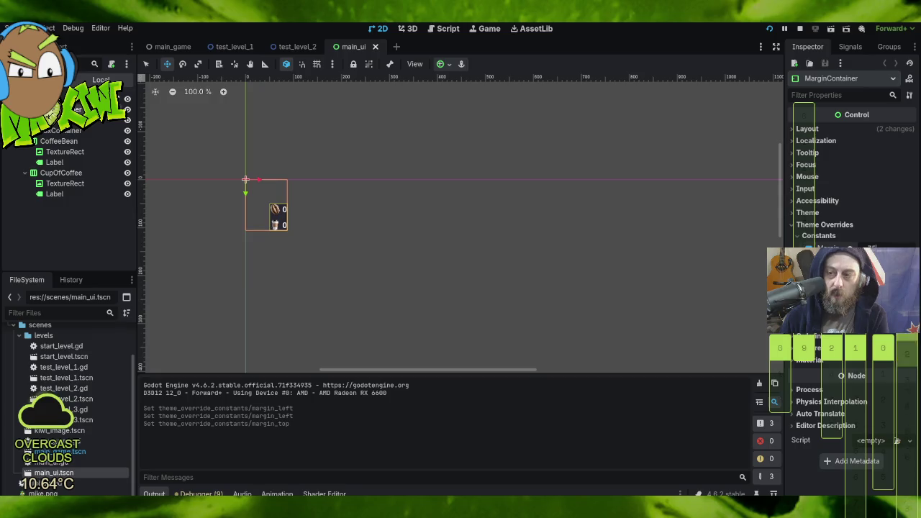
- Increase the MarginContainer's margin_left and margin_top a little more
key("Return")
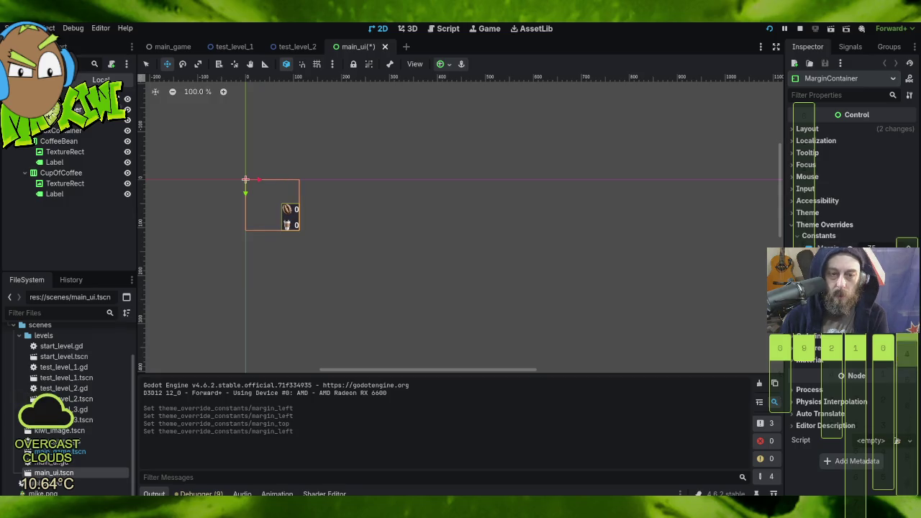
key("Return")
scroll(853, 360, "down", 5)
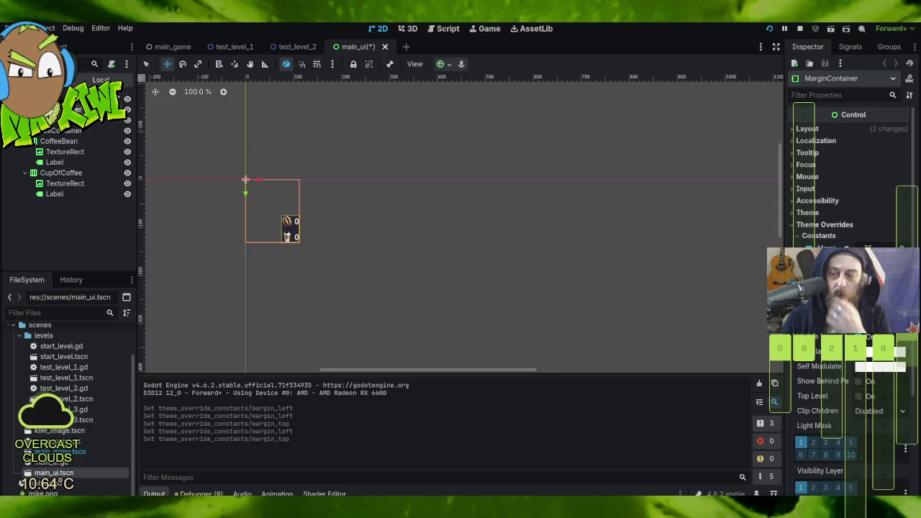
scroll(853, 360, "down", 5)
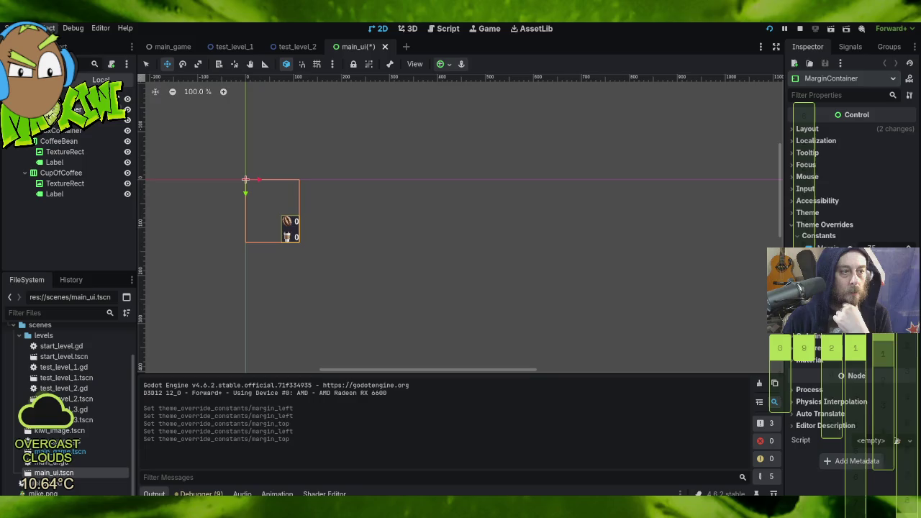
- Save main_ui and switch to the test_level_1 scene
left_click(18, 28)
left_click(54, 125)
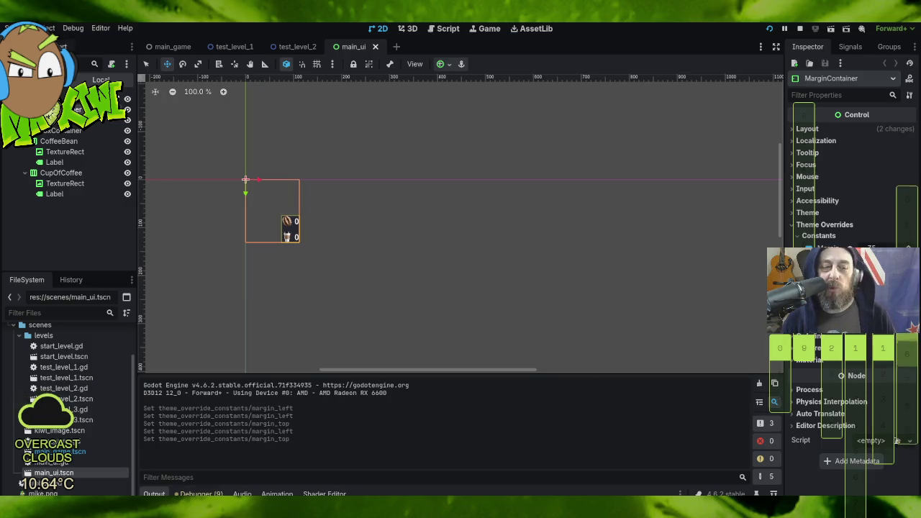
left_click(228, 46)
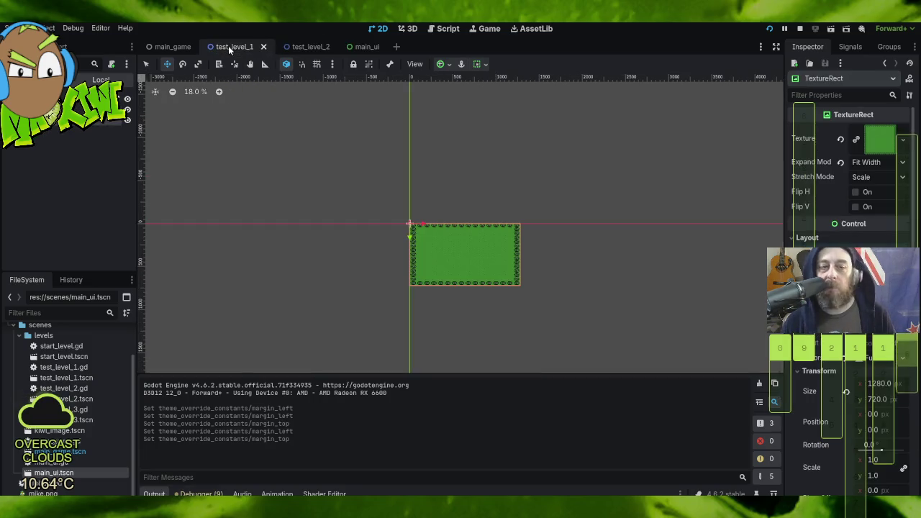
- Add a StaticBody2D child to TestLevel1, found by searching 'stat'
scroll(486, 277, "up", 5)
scroll(499, 283, "up", 2)
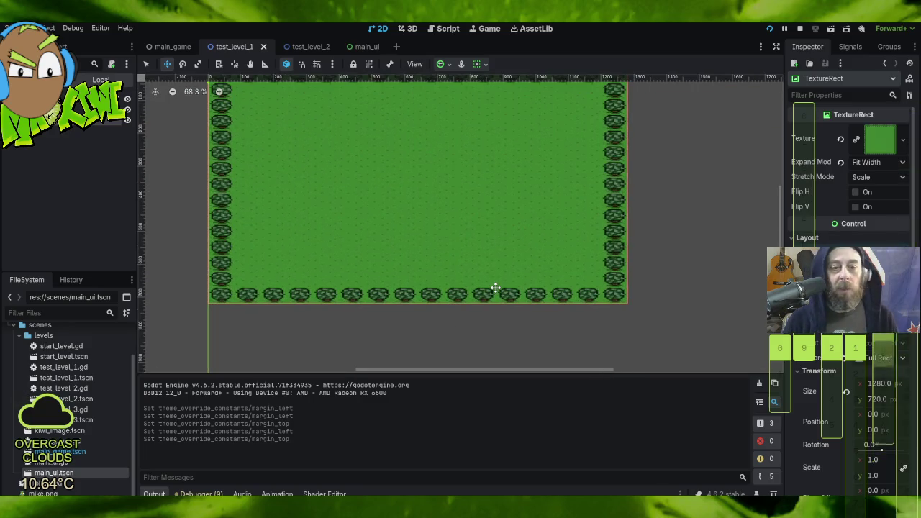
mouse_move(667, 160)
left_mouse_down()
mouse_move(676, 154)
mouse_move(662, 222)
mouse_move(662, 192)
left_mouse_up()
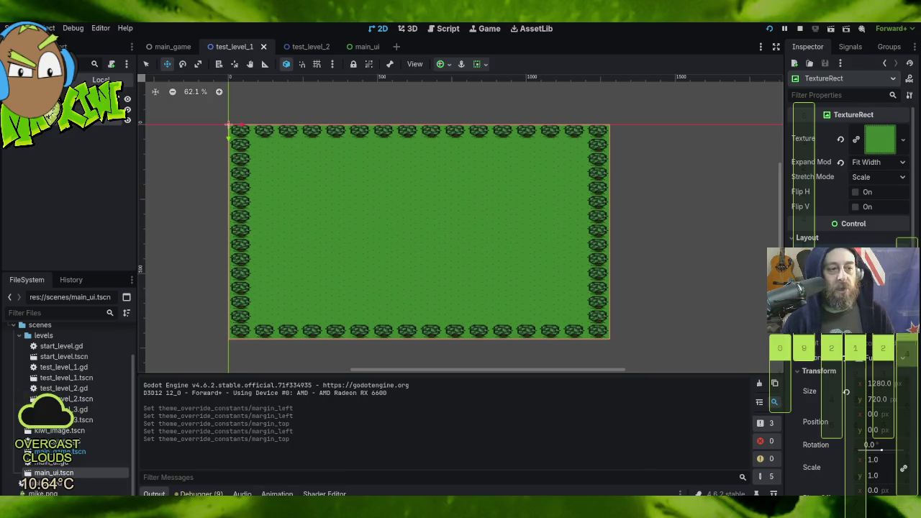
left_click(79, 110)
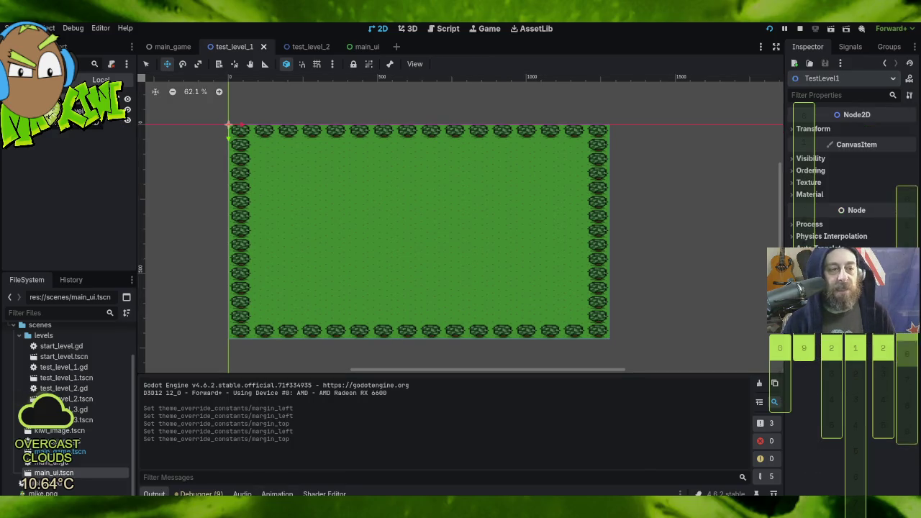
right_click(77, 108)
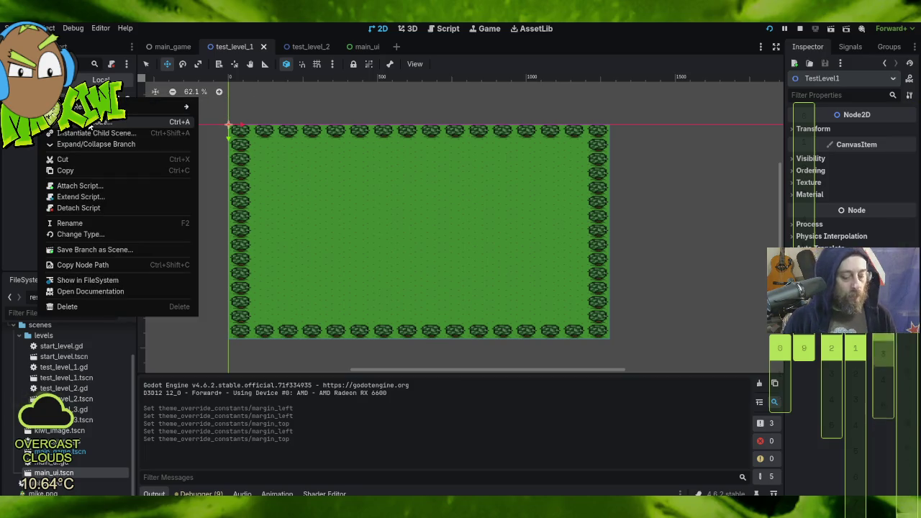
left_click(93, 123)
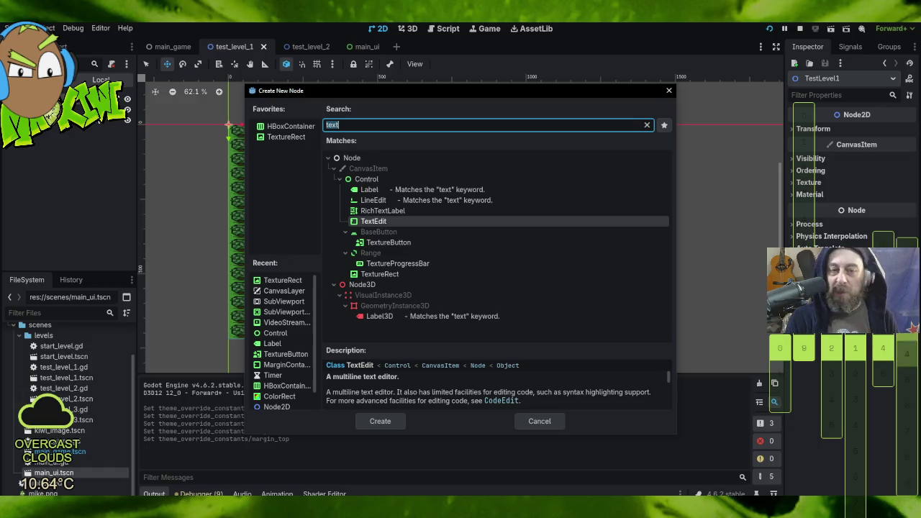
type("st")
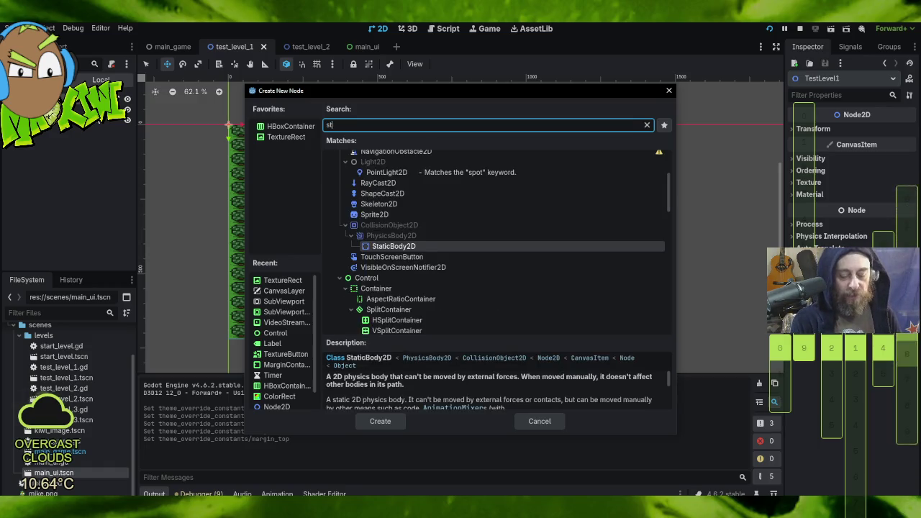
type("atu")
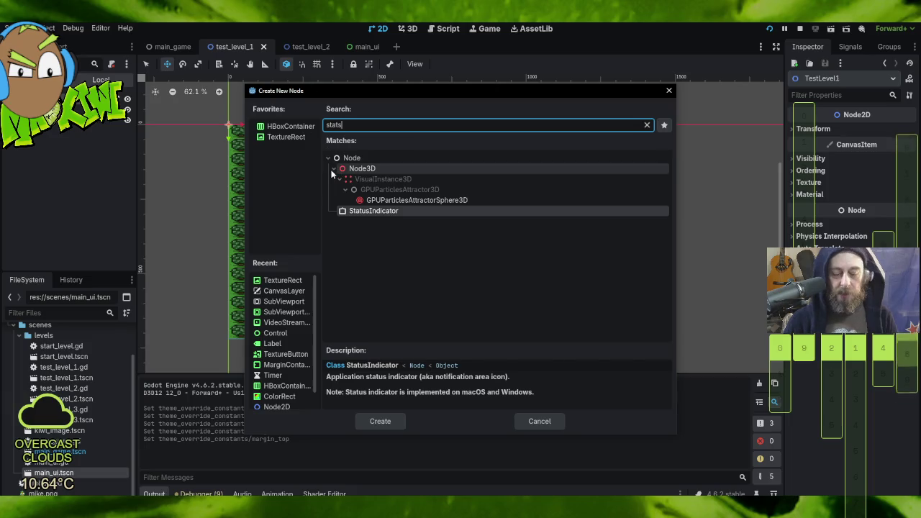
key("BackSpace")
double_click(389, 242)
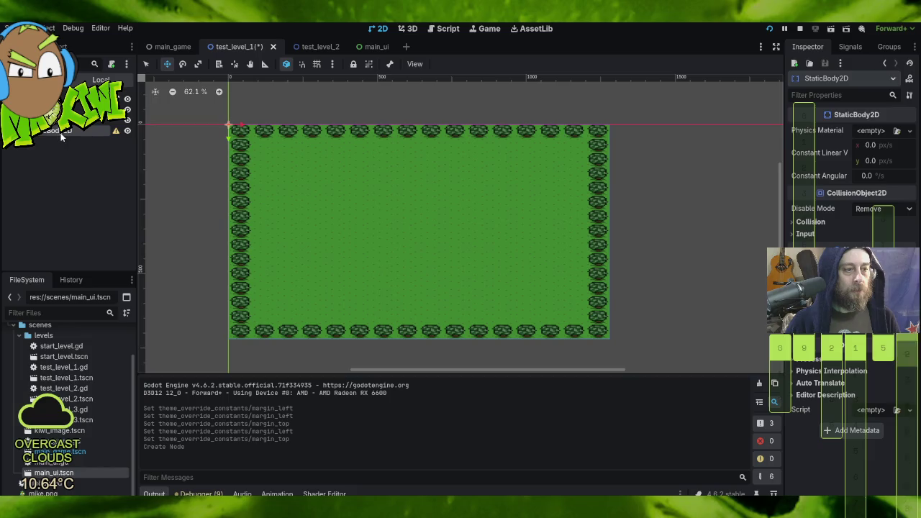
- Delete the existing StaticBody2D node
left_click(61, 134)
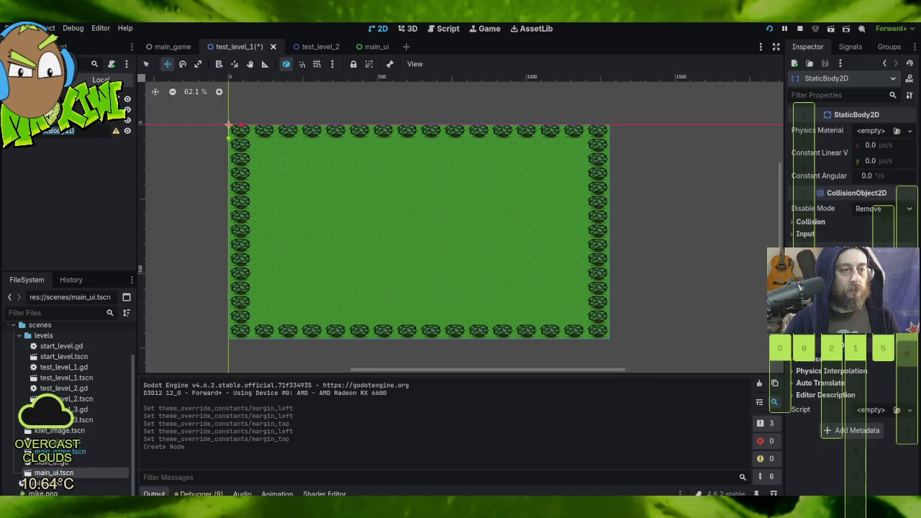
left_click(85, 134)
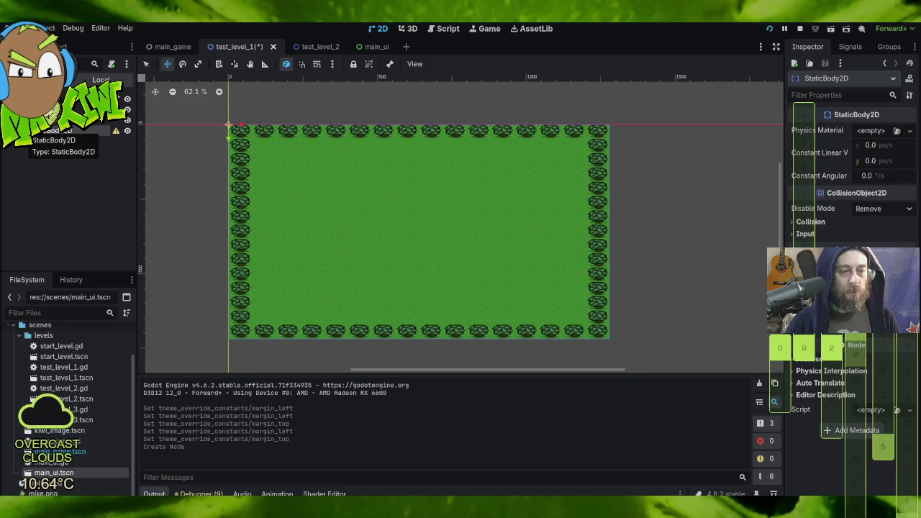
double_click(61, 135)
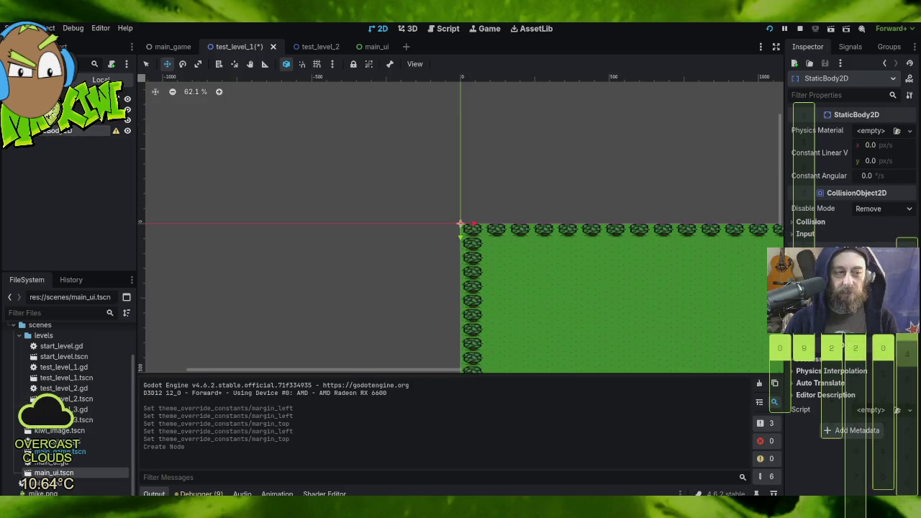
key("Delete")
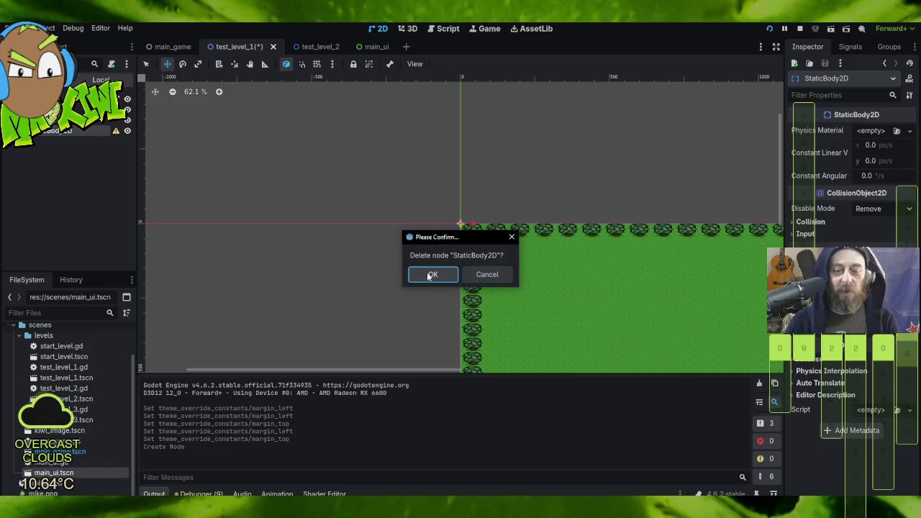
left_click(434, 273)
- Add a new StaticBody2D child under TestLevel1
right_click(32, 98)
mouse_move(144, 108)
left_click(108, 123)
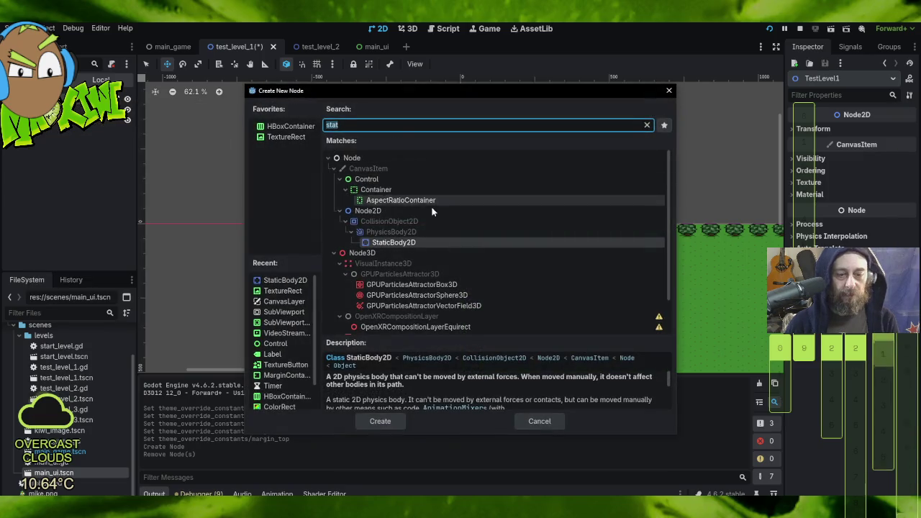
double_click(457, 241)
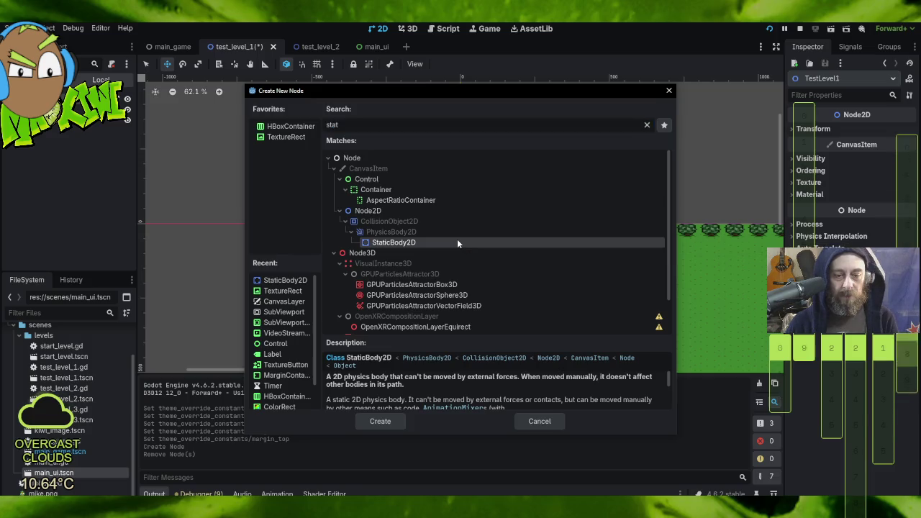
- Rename the new StaticBody2D to Borders
right_click(58, 131)
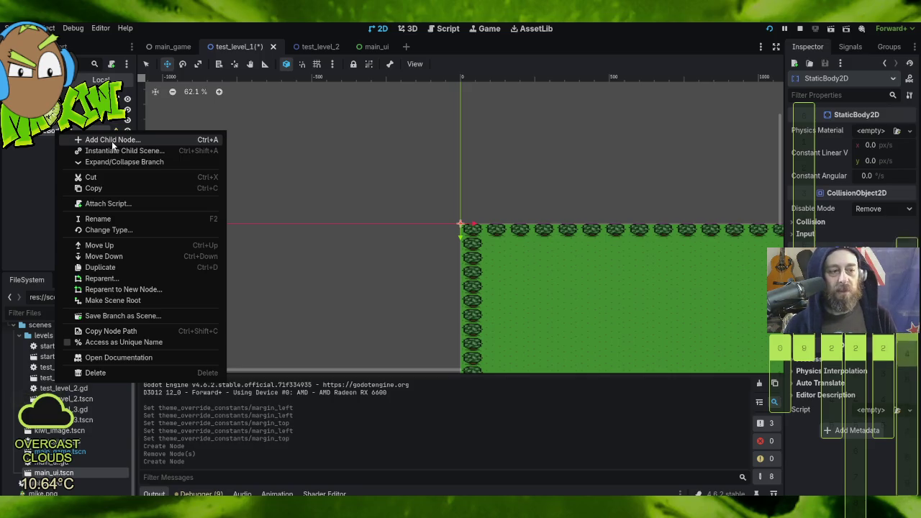
key("Escape")
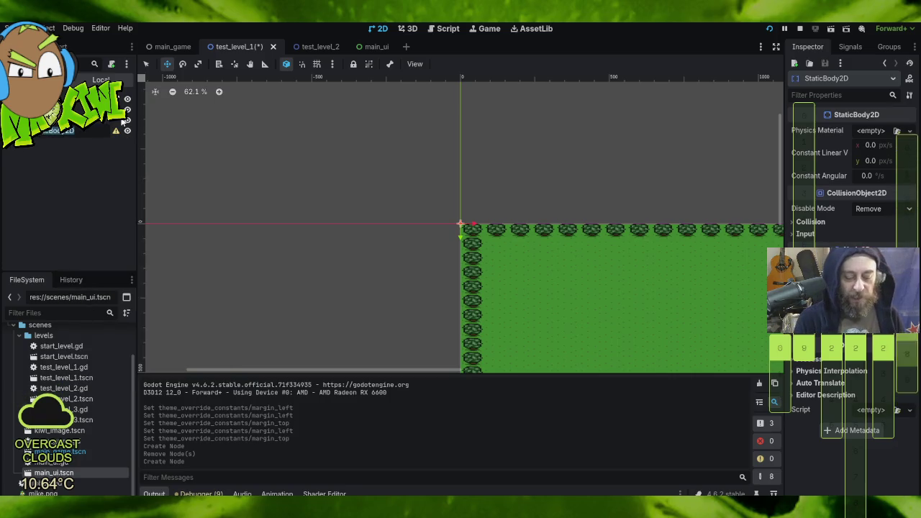
type("Borders")
key("Return")
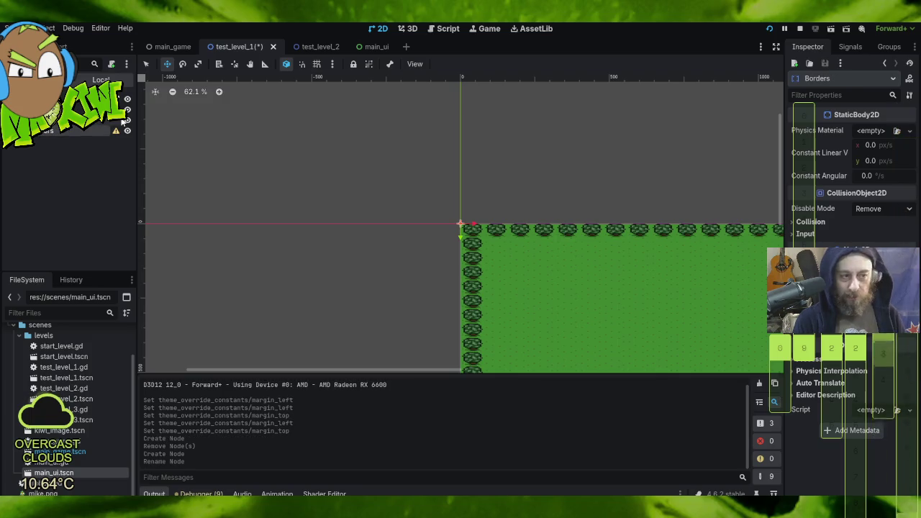
- Add a CollisionShape2D child under Borders, found by searching 'coll'
right_click(79, 131)
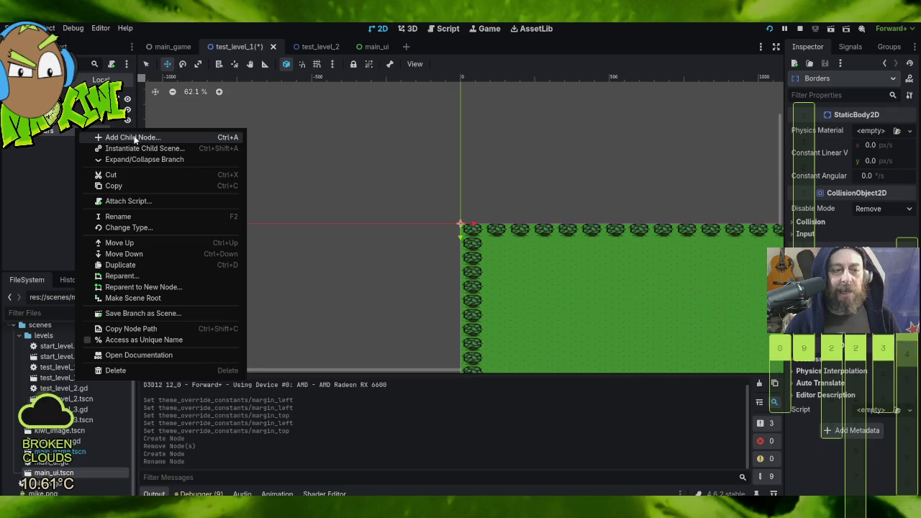
left_click(130, 137)
type("colli")
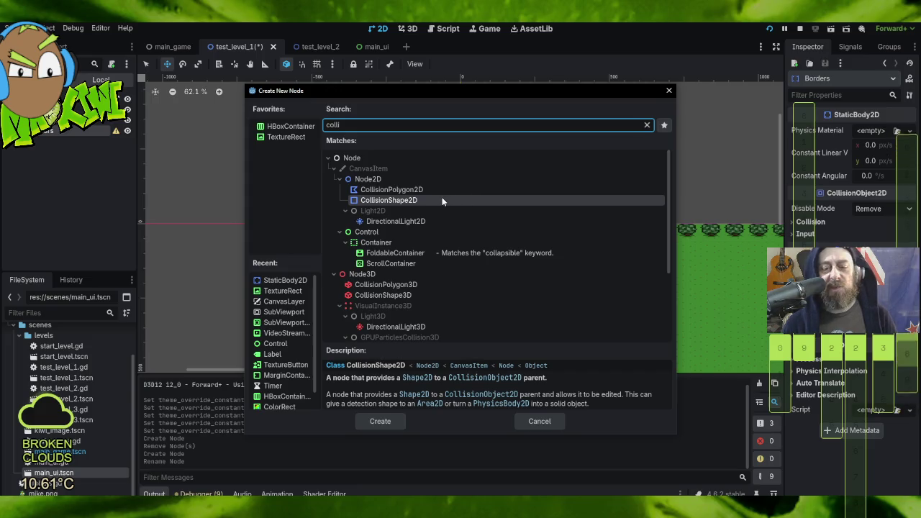
double_click(435, 198)
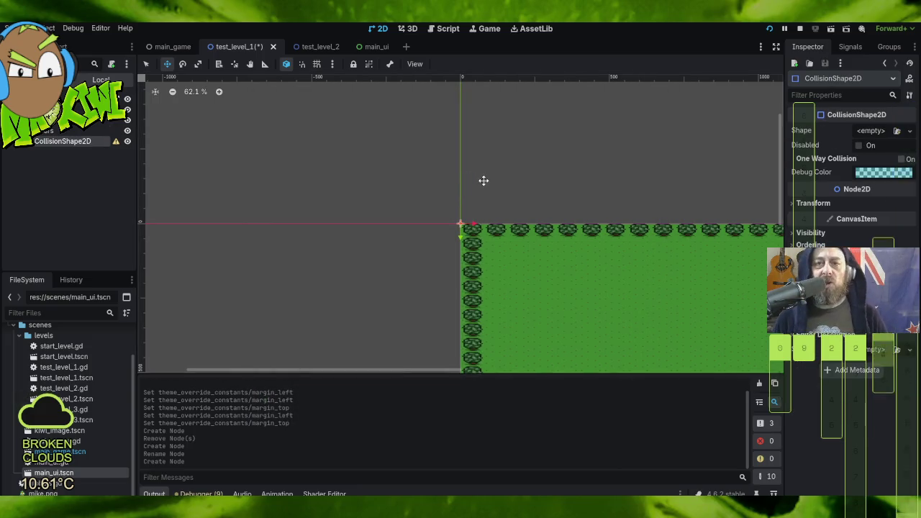
right_click(74, 141)
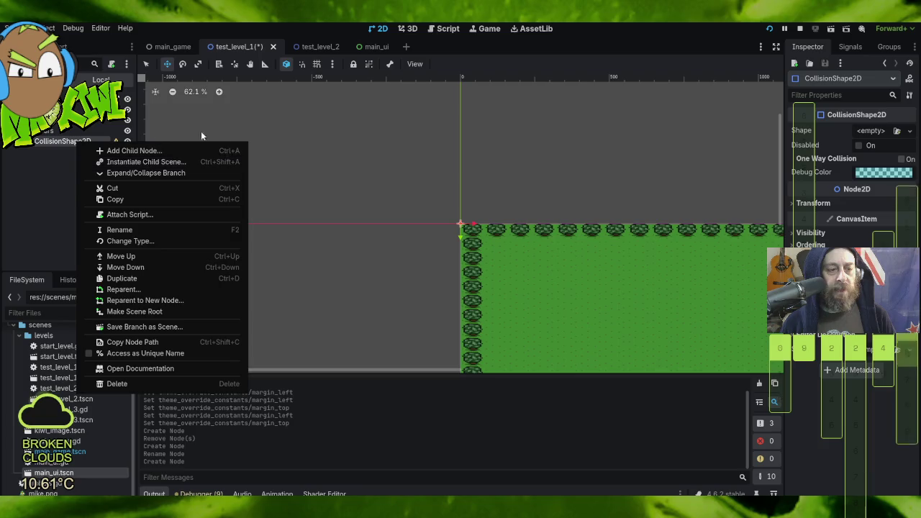
left_click(882, 133)
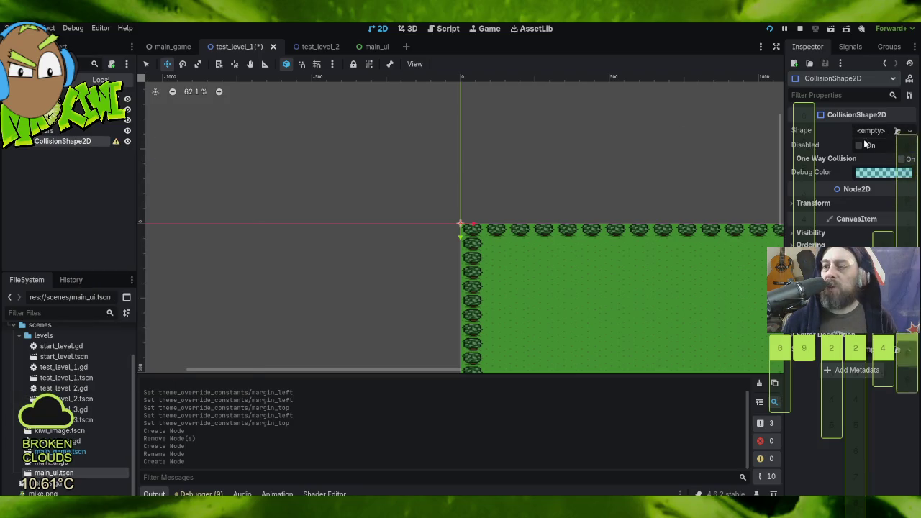
- Assign a New RectangleShape2D to the CollisionShape2D's Shape and frame the tile map in view
left_click(879, 131)
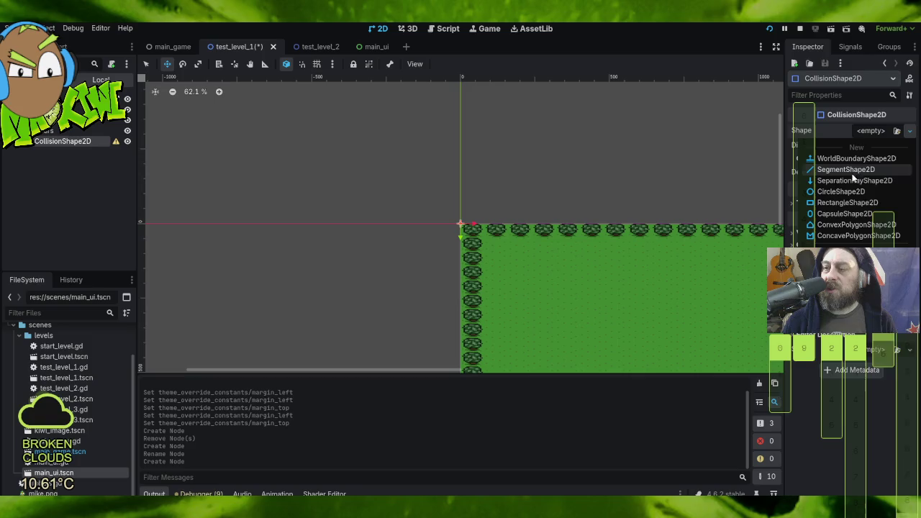
left_click(847, 202)
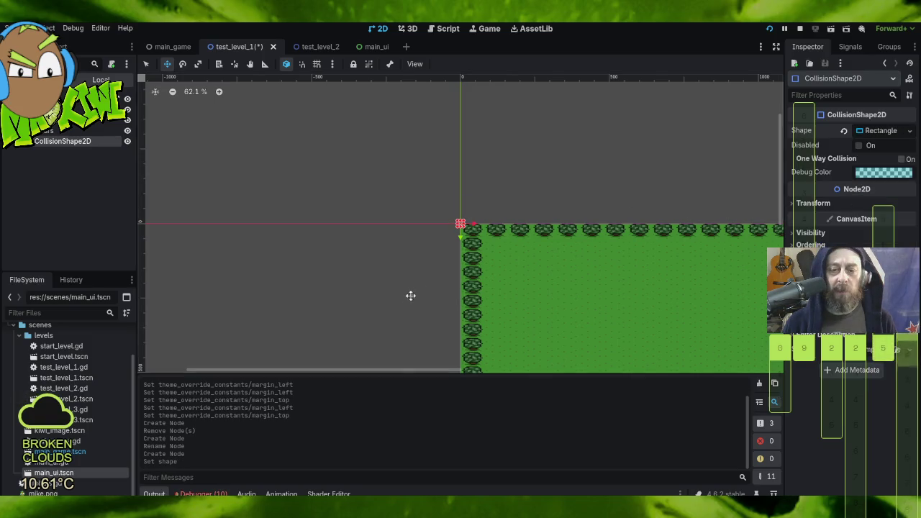
scroll(370, 301, "up", 3)
mouse_move(462, 255)
left_mouse_down()
mouse_move(367, 254)
mouse_move(296, 206)
left_mouse_up()
scroll(288, 194, "down", 3)
scroll(281, 196, "down", 6)
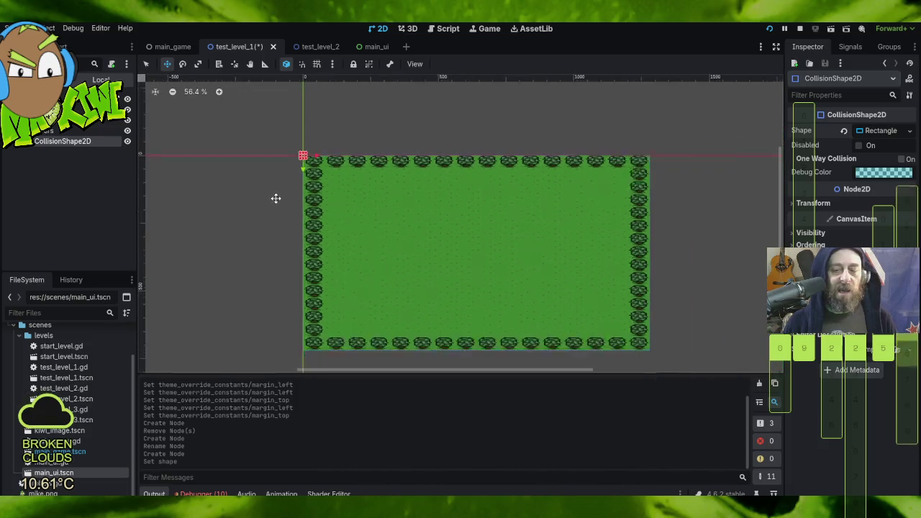
mouse_move(719, 273)
left_mouse_down()
mouse_move(718, 212)
mouse_move(712, 226)
left_mouse_up()
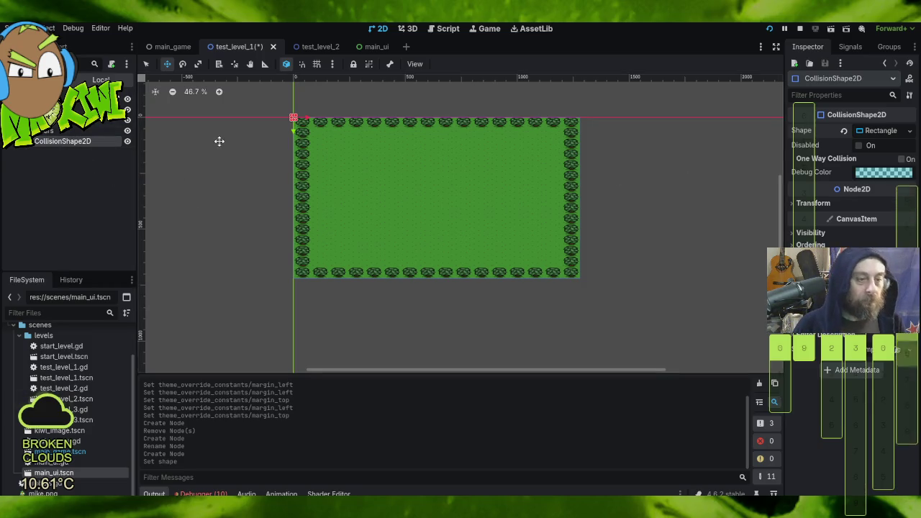
left_click_drag(218, 140, 248, 189)
scroll(168, 185, "up", 4)
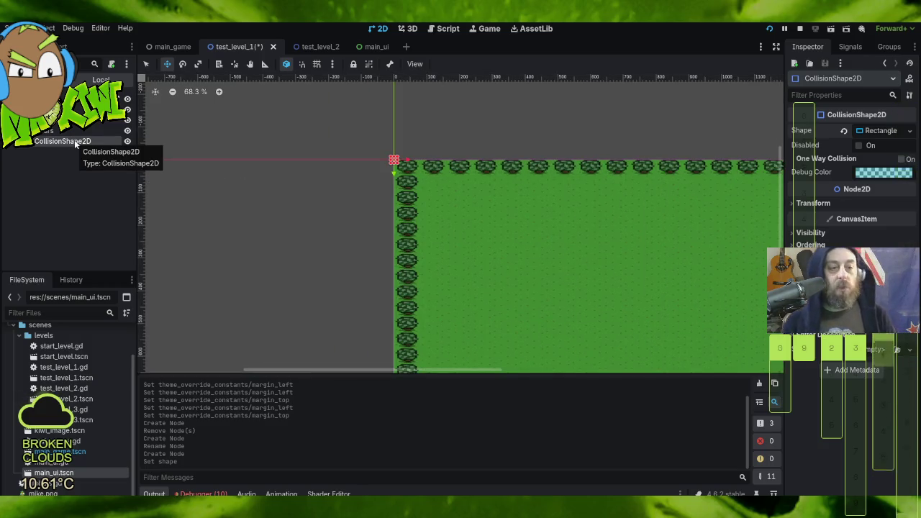
- Rename the CollisionShape2D node under Borders to 'leftwall'
double_click(99, 140)
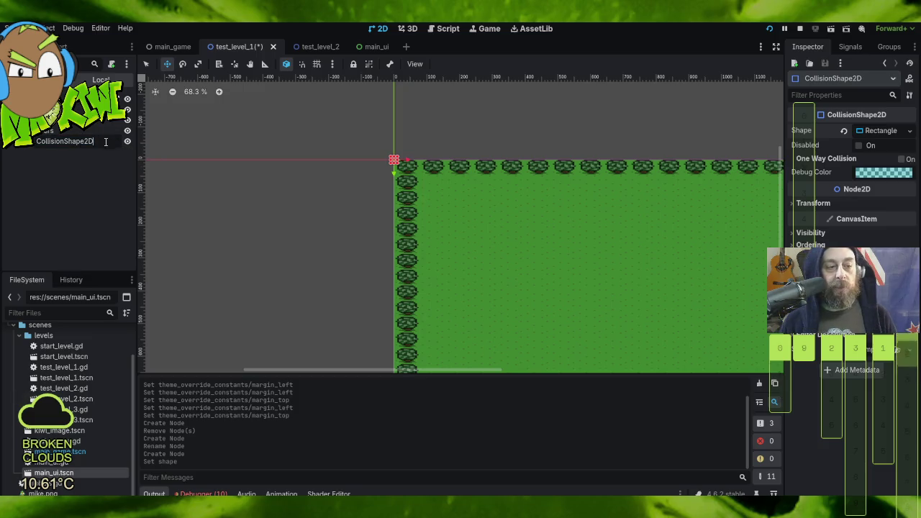
type("leftw")
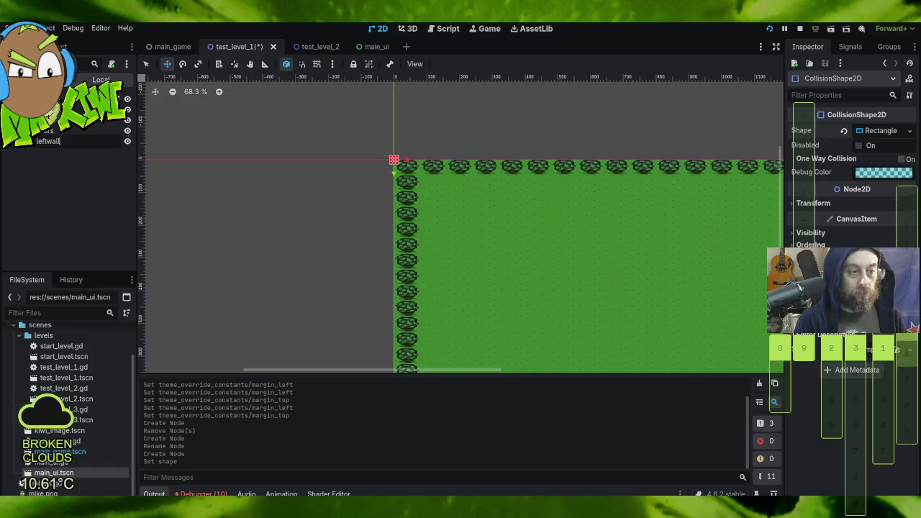
type("all")
key("Return")
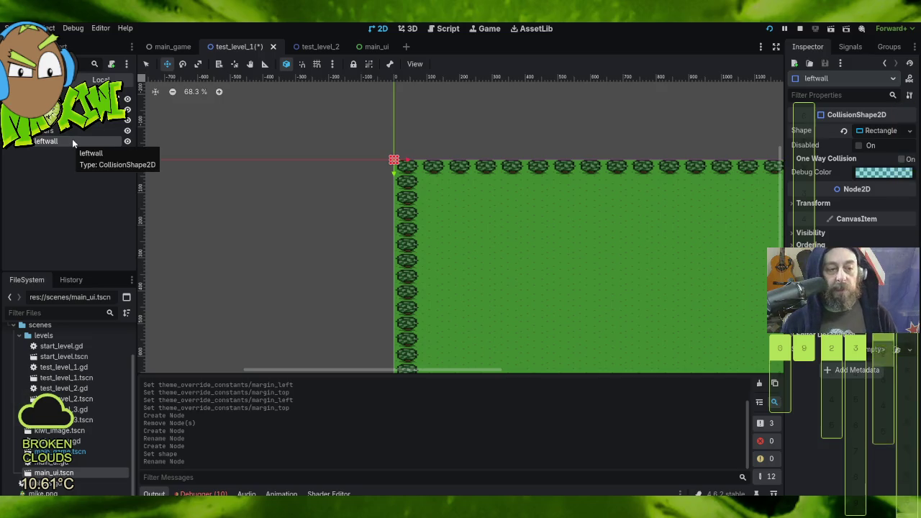
- Expand and collapse leftwall's Transform section to check its position values
left_click(873, 203)
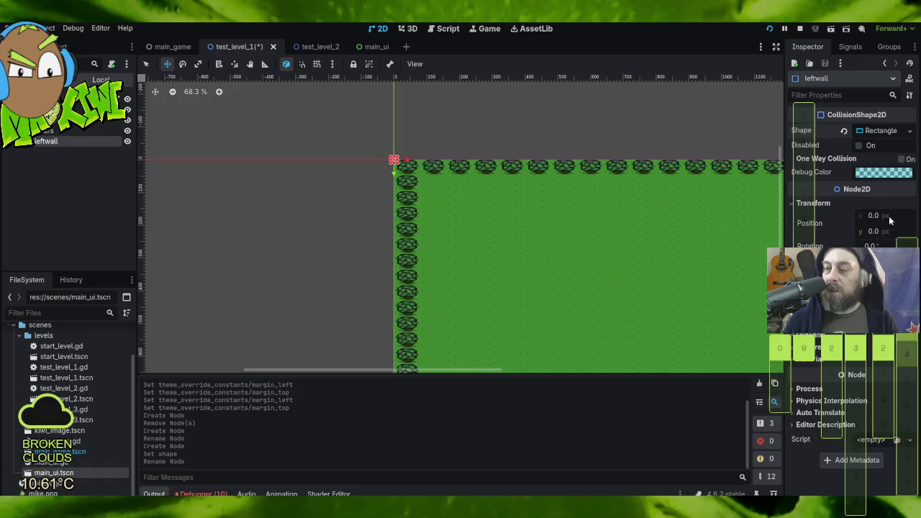
left_click(797, 201)
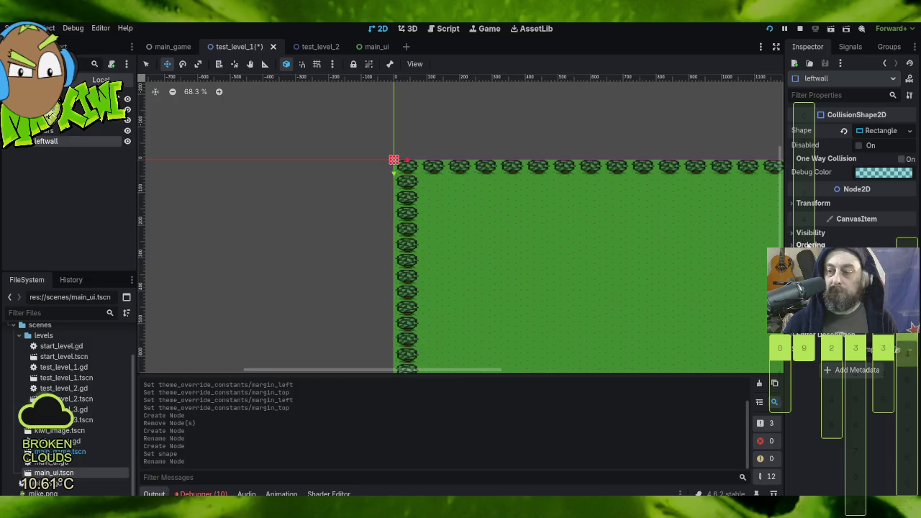
left_click(794, 204)
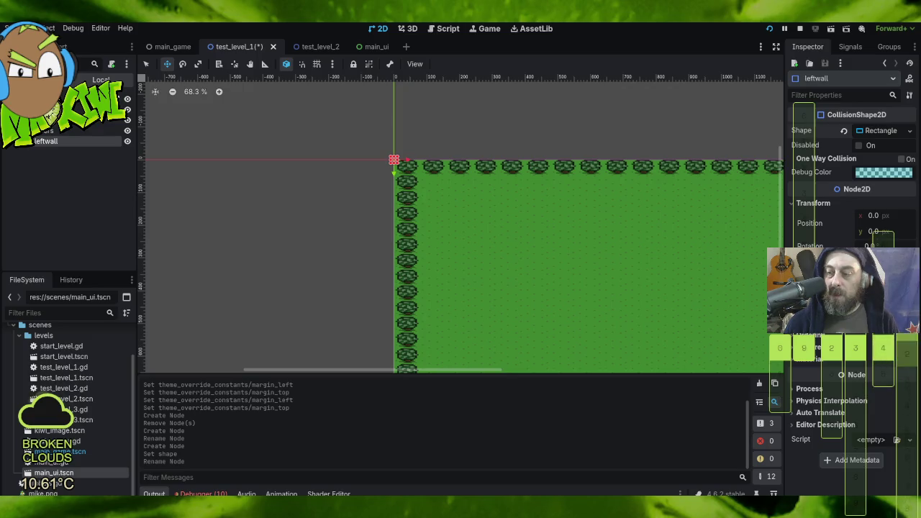
left_click(793, 206)
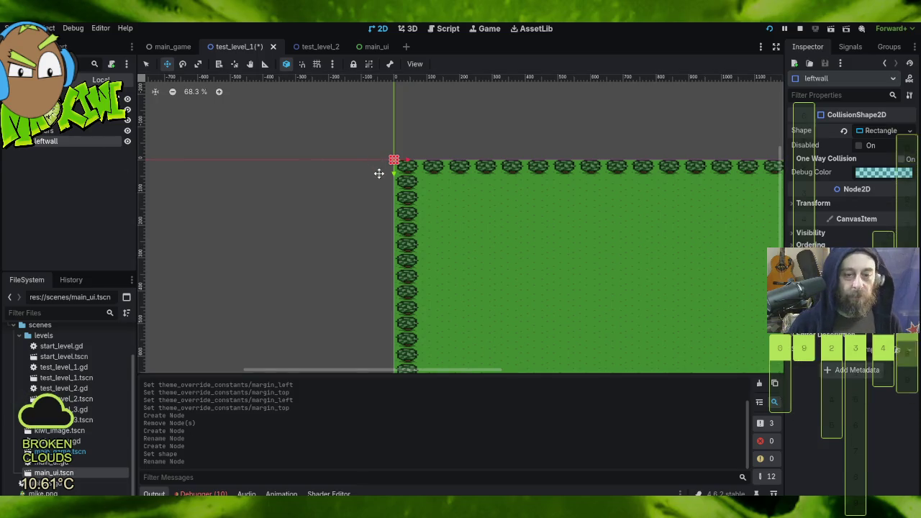
- Stretch the leftwall rectangle down the left tree column to the bottom row
scroll(381, 171, "up", 5)
scroll(435, 173, "up", 3)
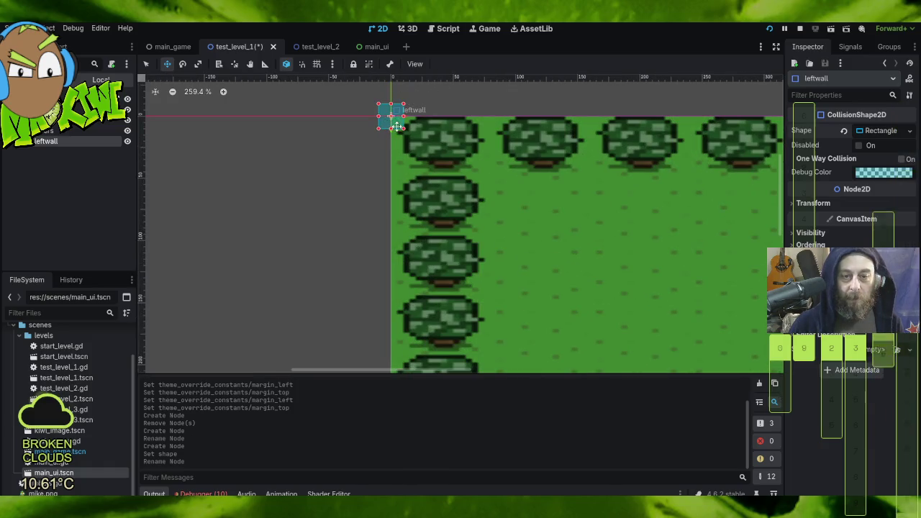
mouse_move(390, 129)
left_mouse_down()
mouse_move(392, 209)
mouse_move(362, 350)
left_mouse_up()
scroll(367, 343, "down", 3)
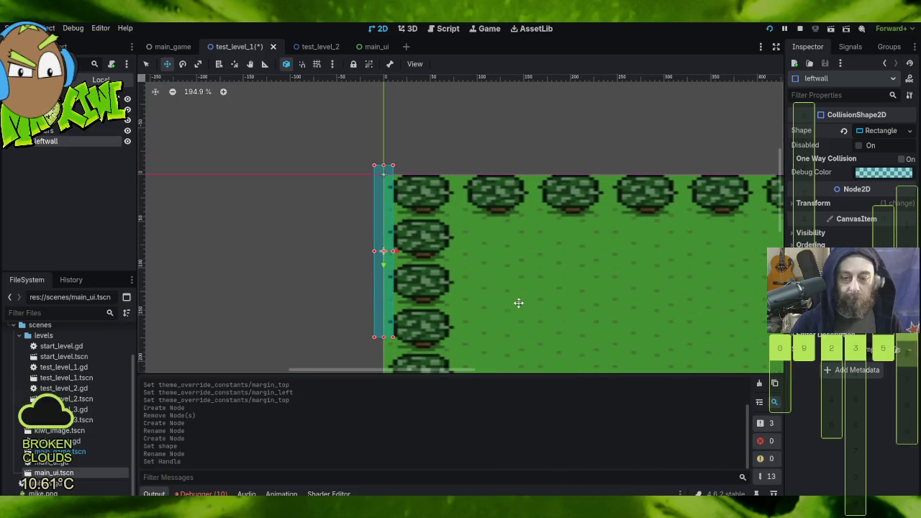
scroll(504, 221, "down", 2)
scroll(504, 221, "down", 8)
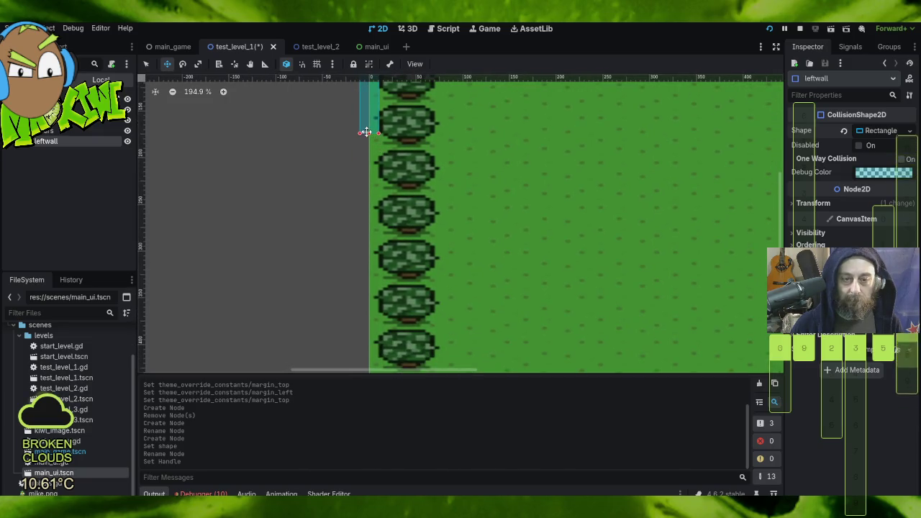
left_click_drag(370, 133, 364, 349)
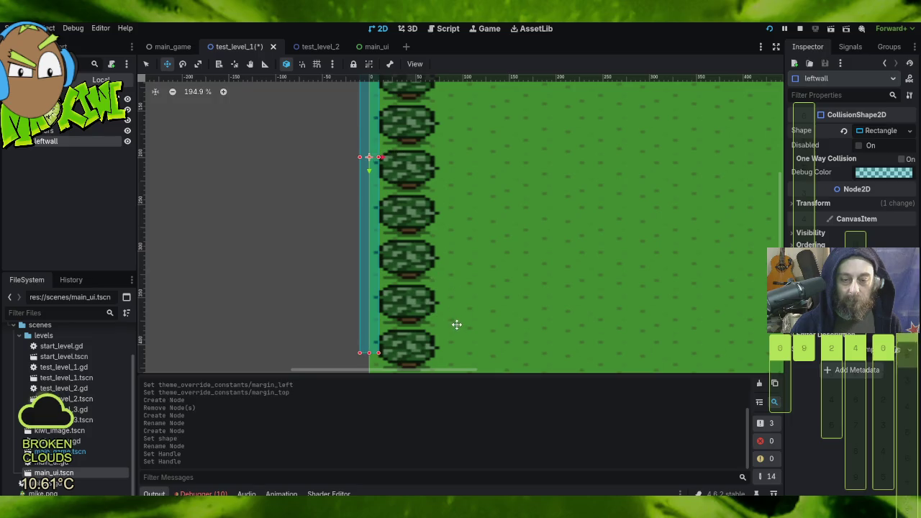
scroll(456, 323, "down", 5)
scroll(491, 185, "down", 4)
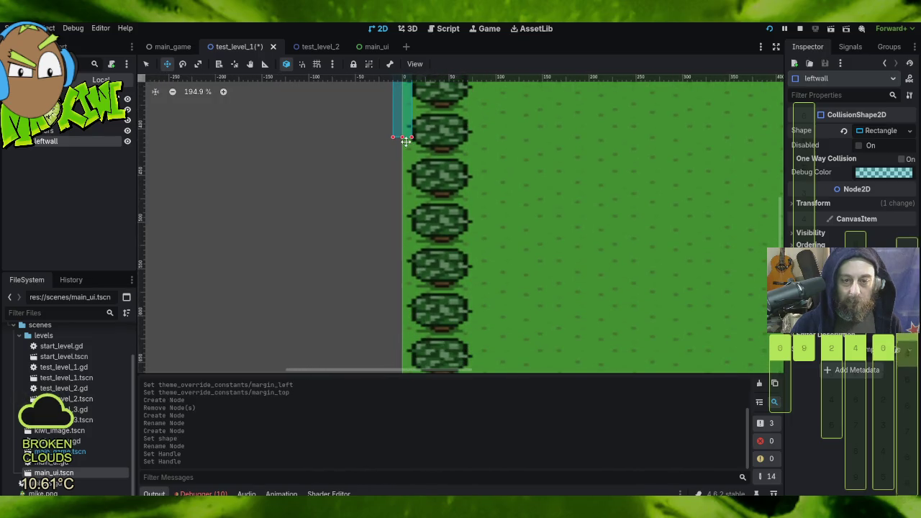
left_click_drag(400, 137, 412, 350)
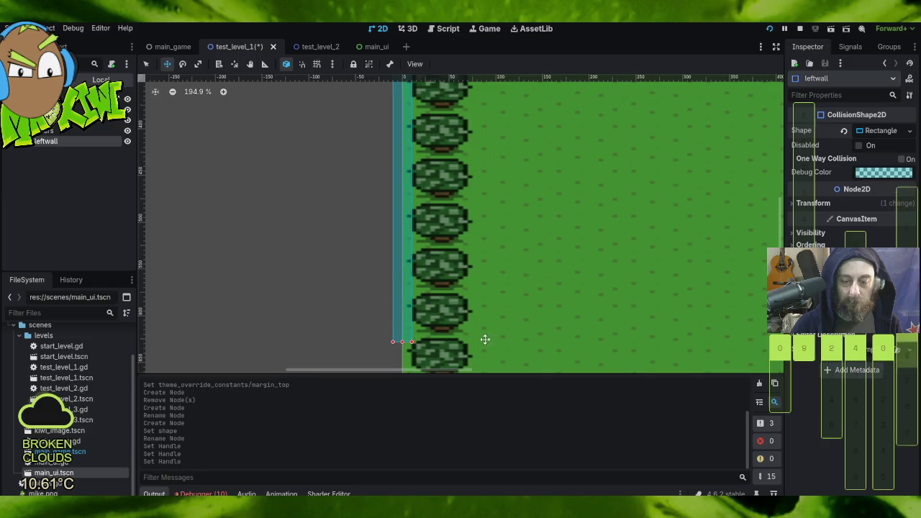
scroll(504, 291, "down", 1)
scroll(504, 290, "down", 8)
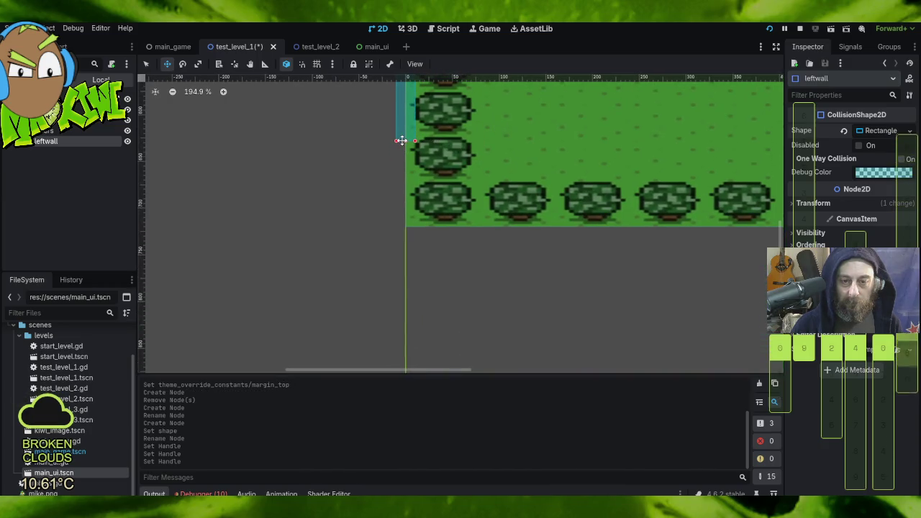
left_click_drag(405, 140, 409, 227)
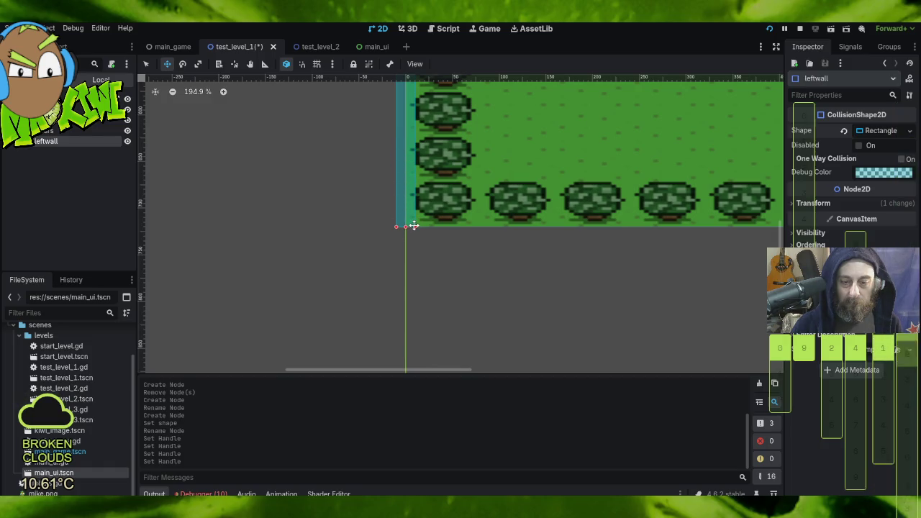
- Widen leftwall to cover the full width of the trees and zoom out to check
scroll(471, 130, "down", 1)
scroll(499, 256, "up", 3)
scroll(490, 261, "down", 3)
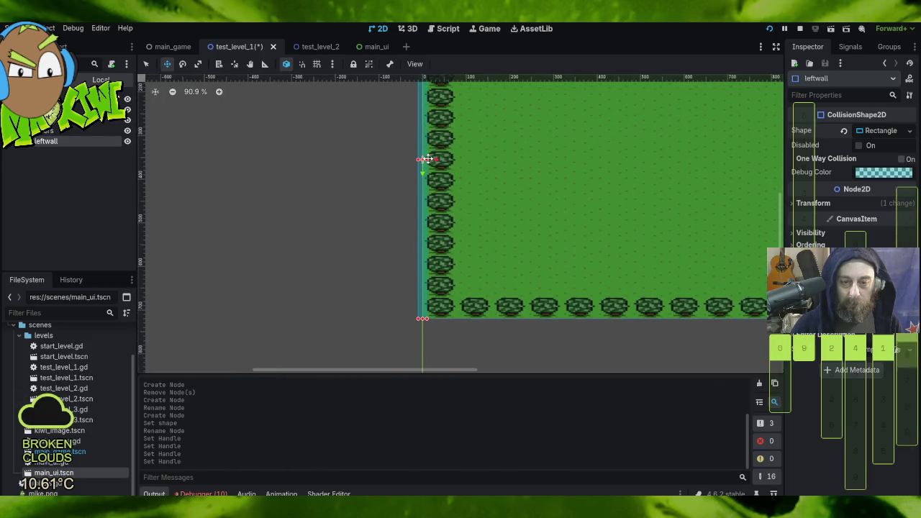
left_click_drag(427, 159, 454, 161)
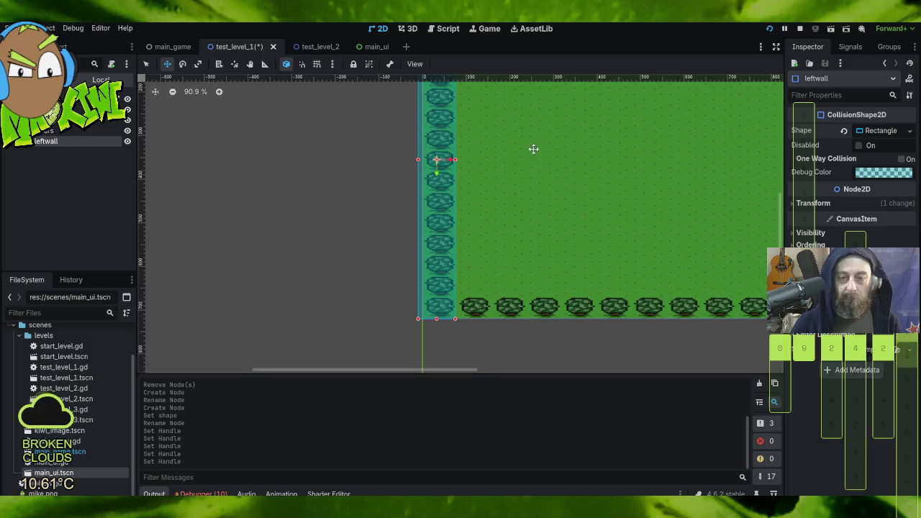
scroll(538, 153, "left", 2)
scroll(522, 242, "down", 7)
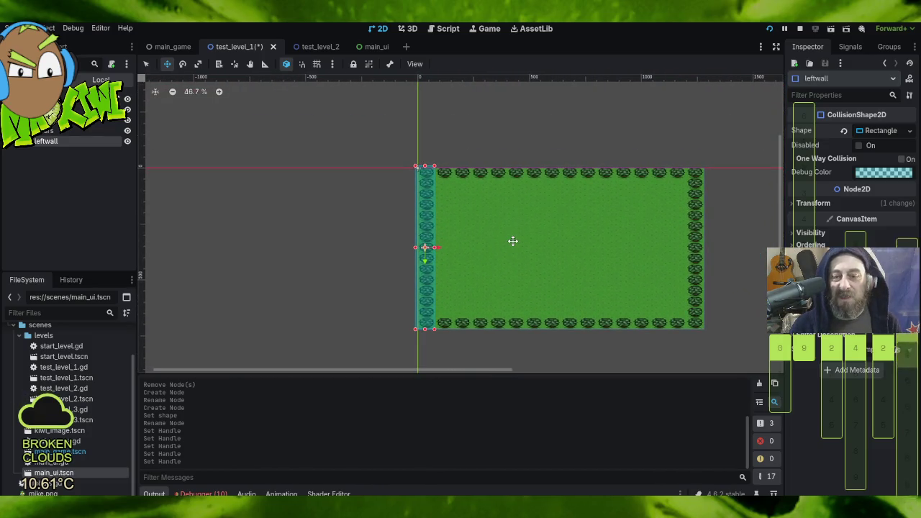
scroll(510, 228, "down", 2)
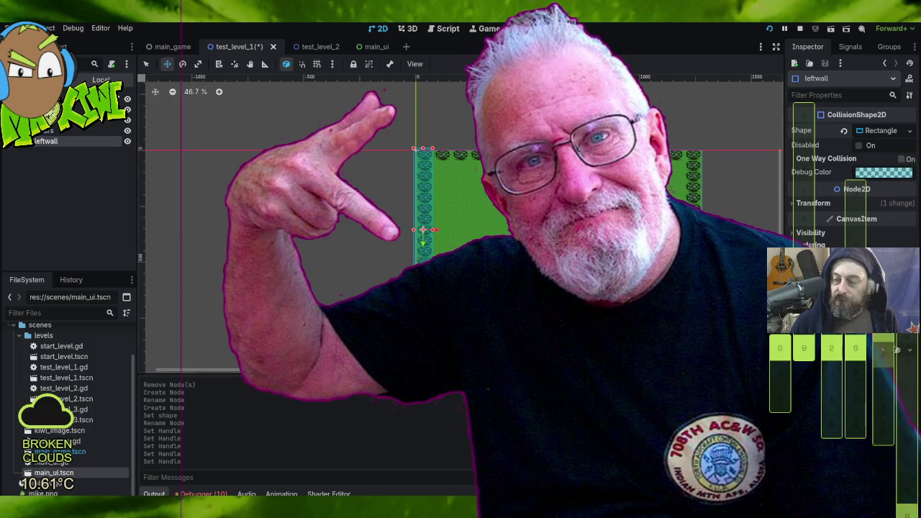
- Toggle the Borders StaticBody2D's Collision layer and mask bits in the Inspector
left_click(792, 204)
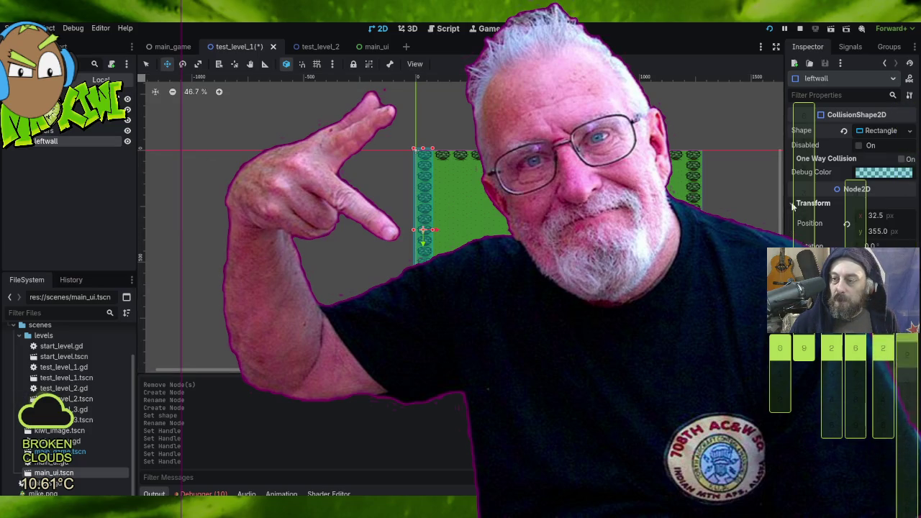
left_click(793, 205)
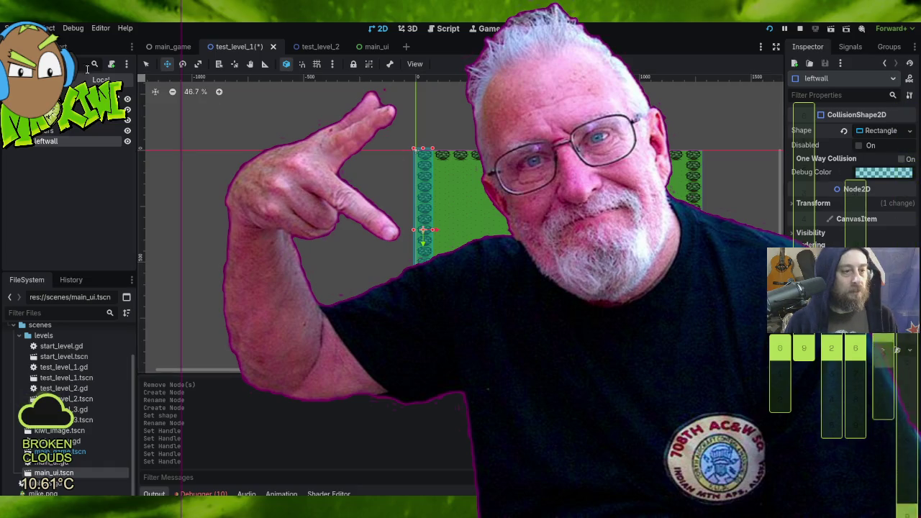
left_click(70, 131)
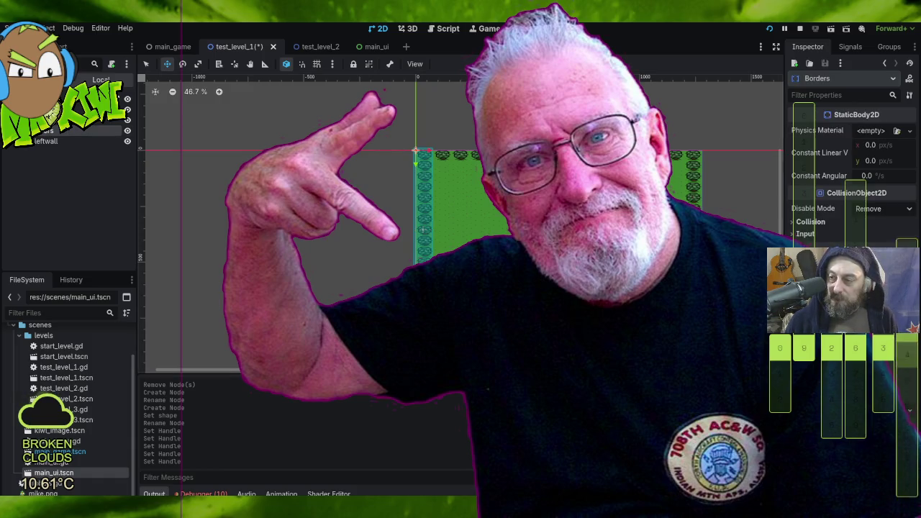
left_click(794, 223)
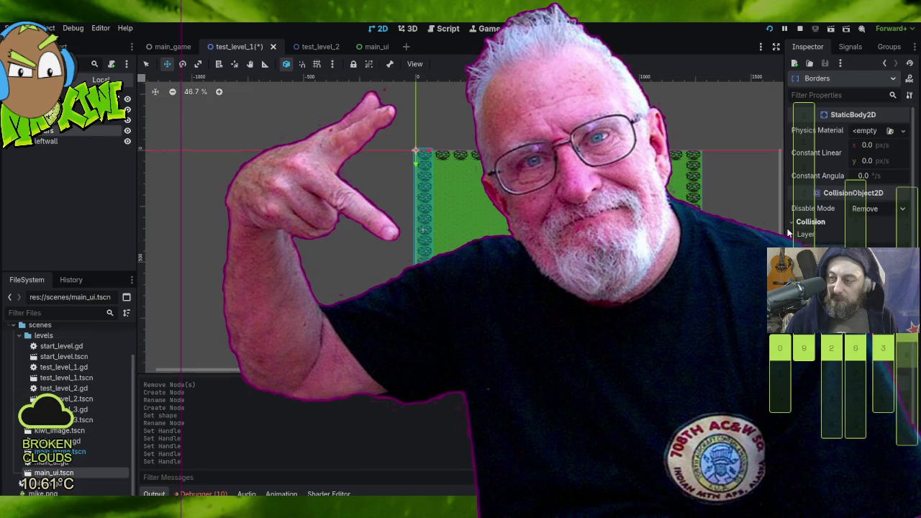
left_click(853, 234)
left_click(852, 258)
left_click(856, 264)
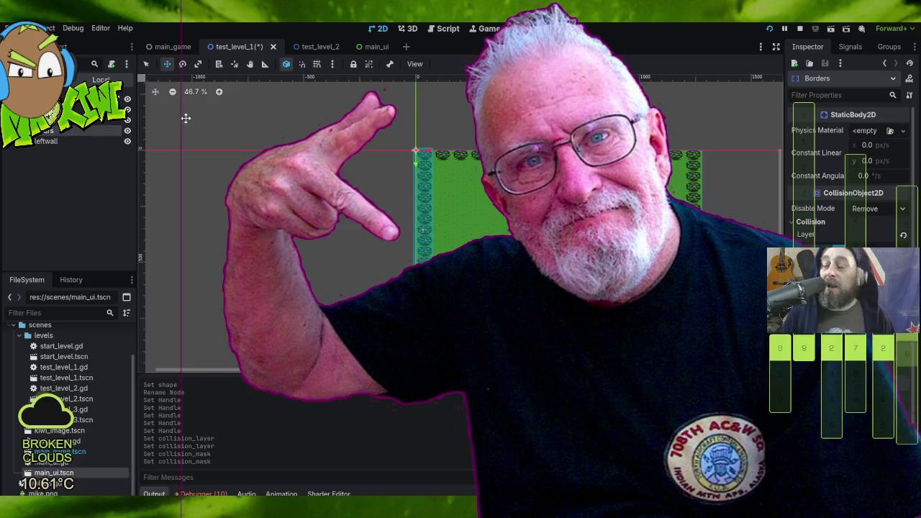
left_click(57, 141)
- Duplicate leftwall and rename the copy 'rightwall'
right_click(58, 141)
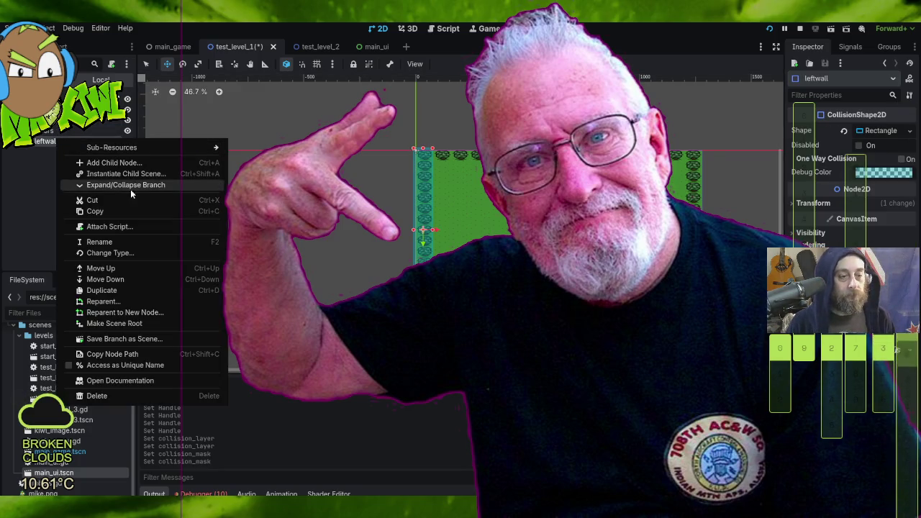
left_click(109, 295)
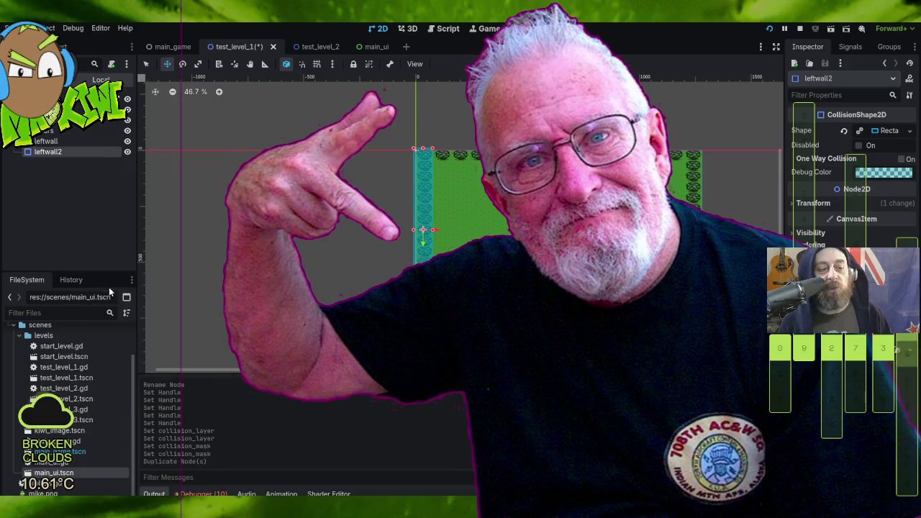
left_click(64, 152)
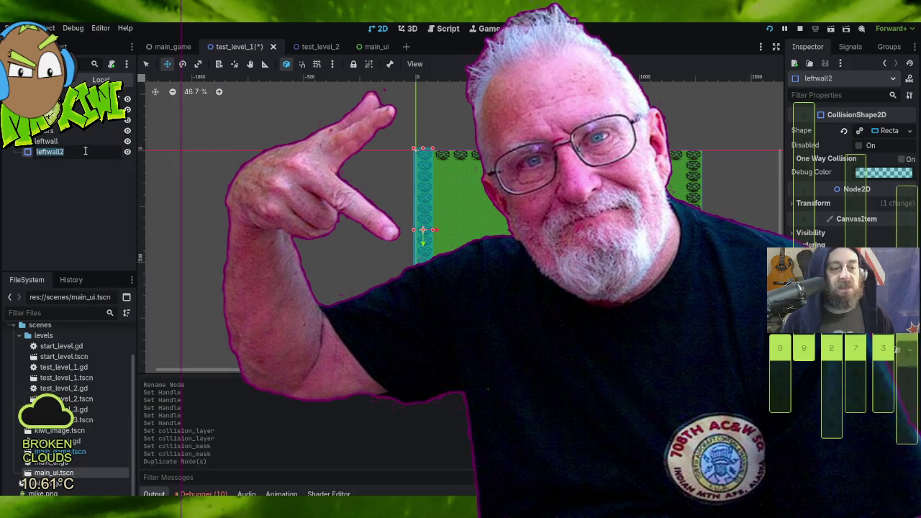
type("rightwall")
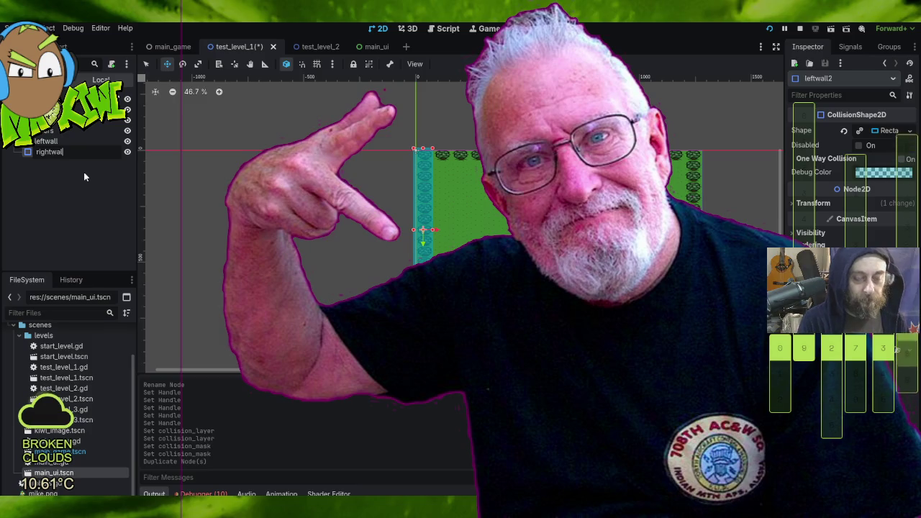
key("Return")
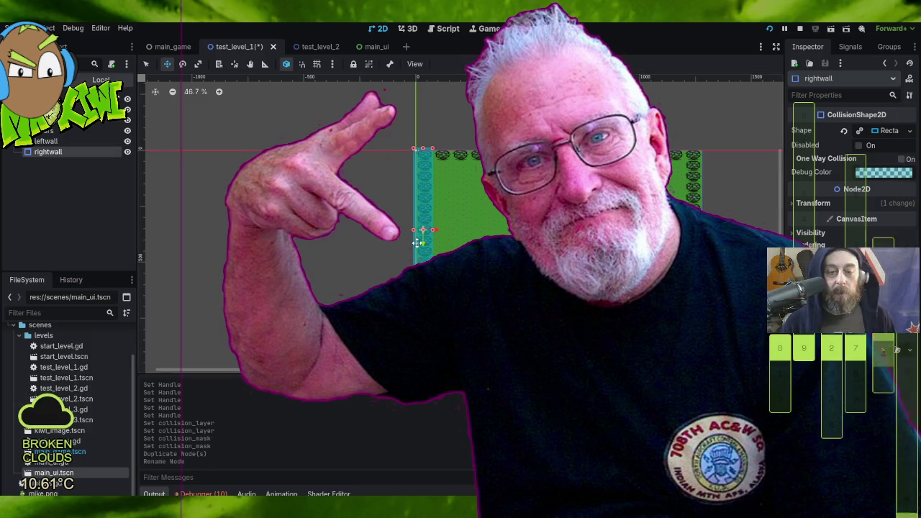
- Move rightwall to the level's right edge and extend its bottom slightly lower
left_click_drag(436, 229, 707, 227)
scroll(701, 264, "up", 5)
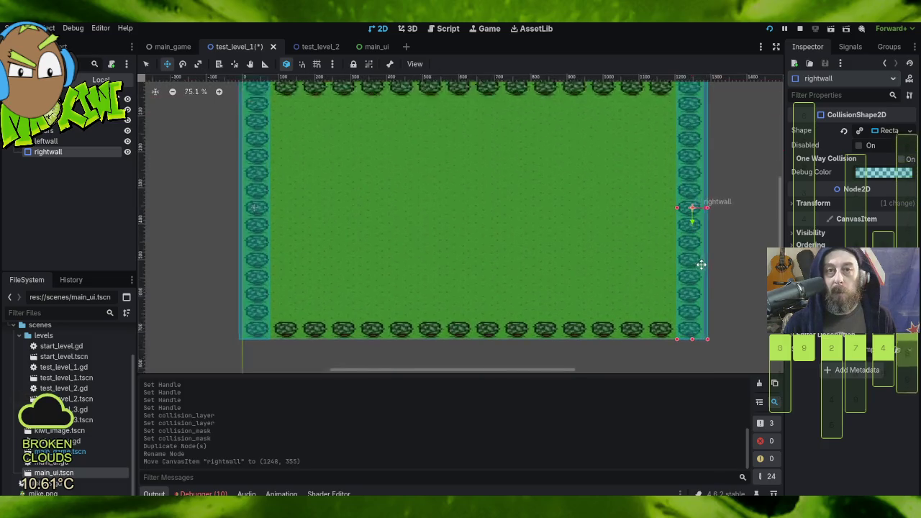
scroll(704, 259, "up", 2)
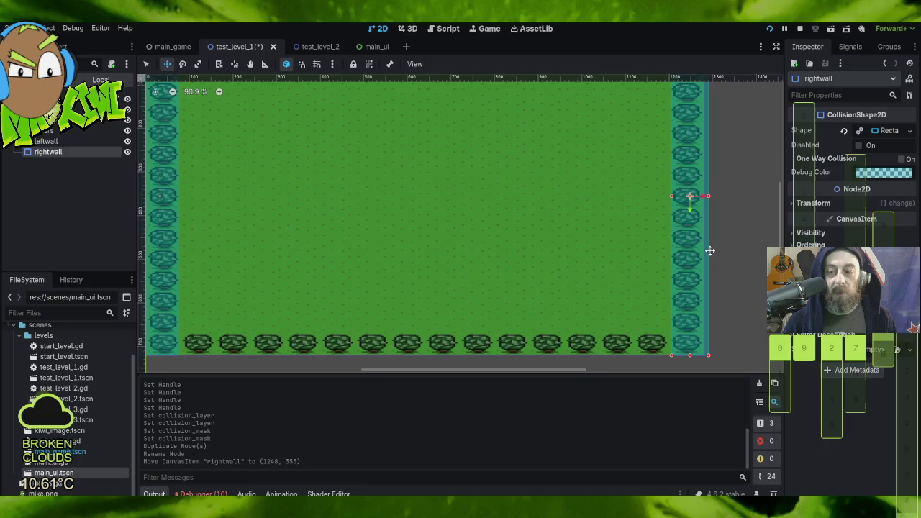
scroll(709, 250, "down", 3)
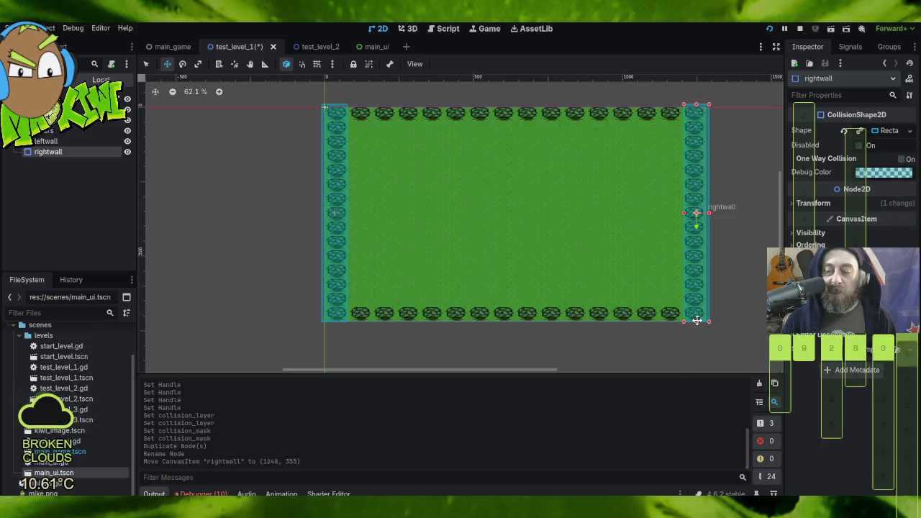
left_click_drag(696, 321, 697, 324)
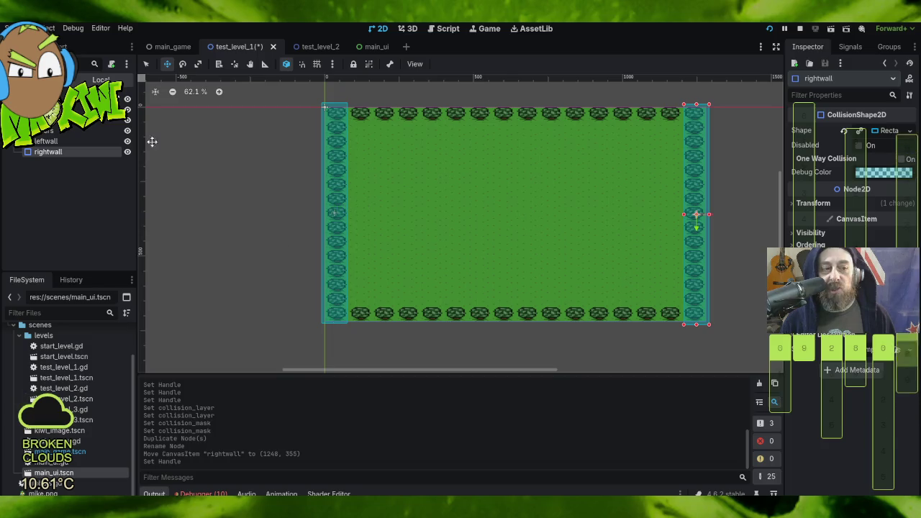
left_click(47, 142)
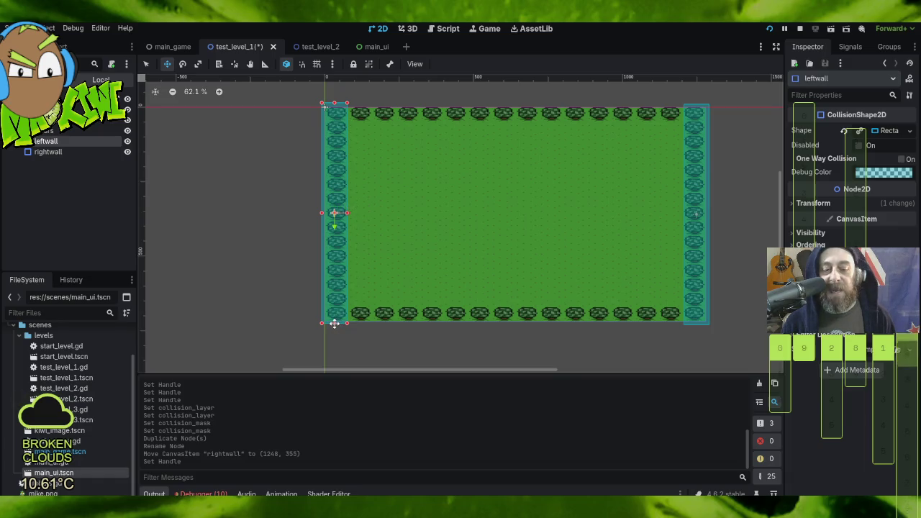
- Drag leftwall's bottom edge a few pixels lower to meet the level's bottom edge
left_click_drag(334, 322, 335, 325)
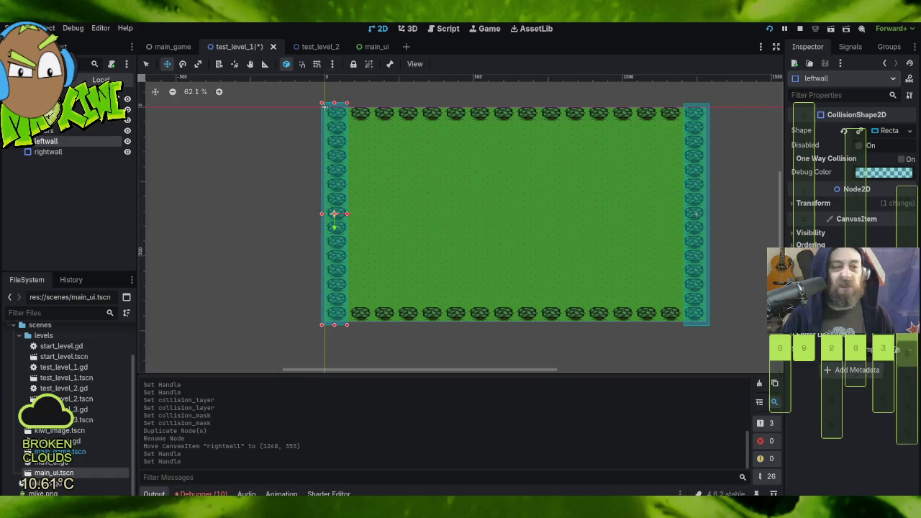
right_click(54, 131)
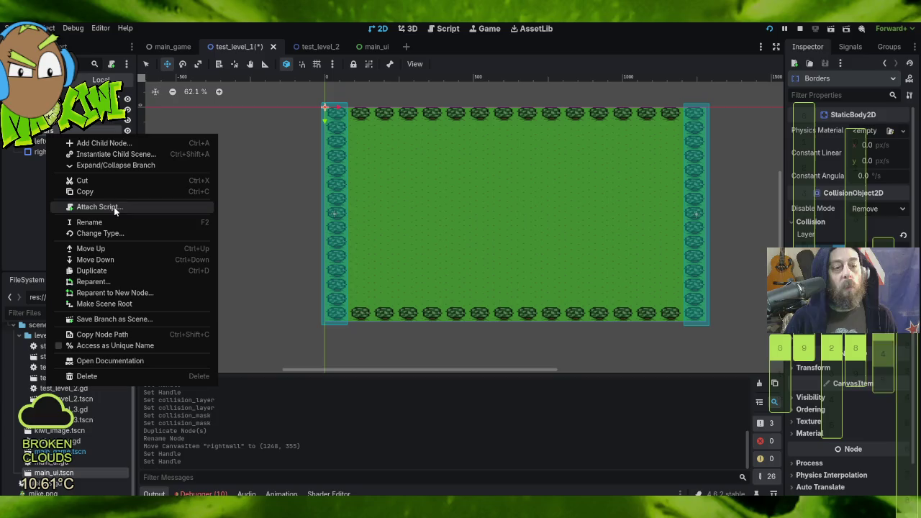
- Add a CollisionShape2D child under Borders and give it a New RectangleShape2D
left_click(113, 147)
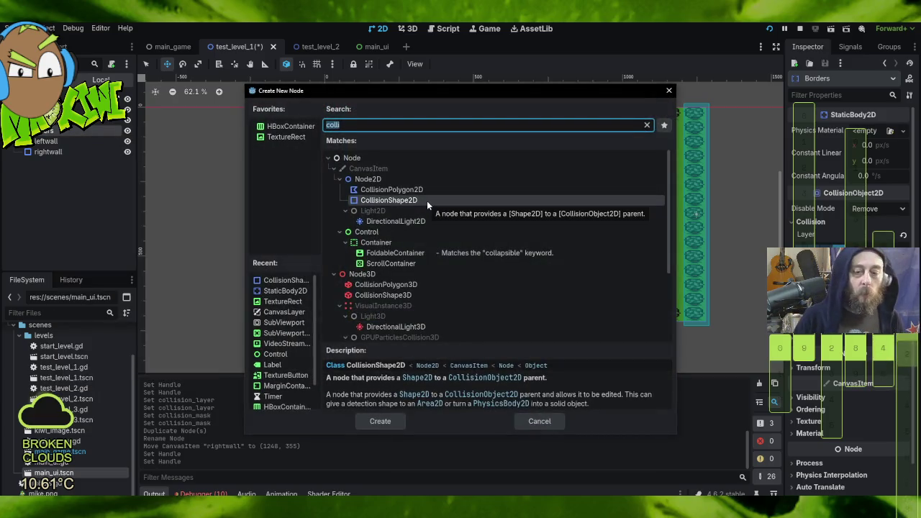
double_click(421, 201)
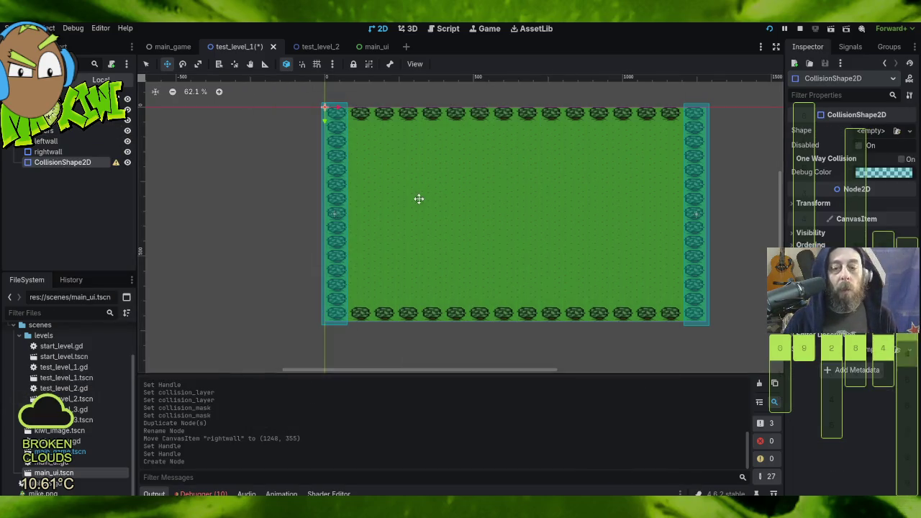
right_click(77, 163)
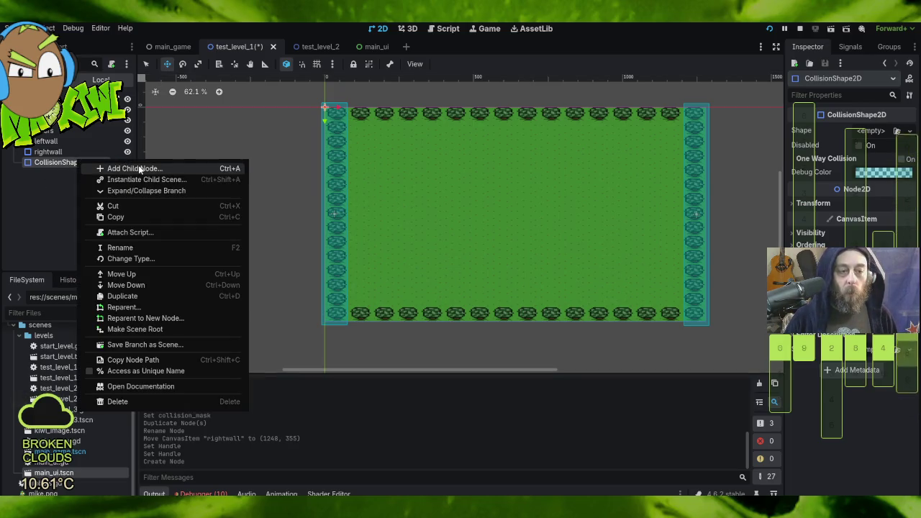
left_click(867, 131)
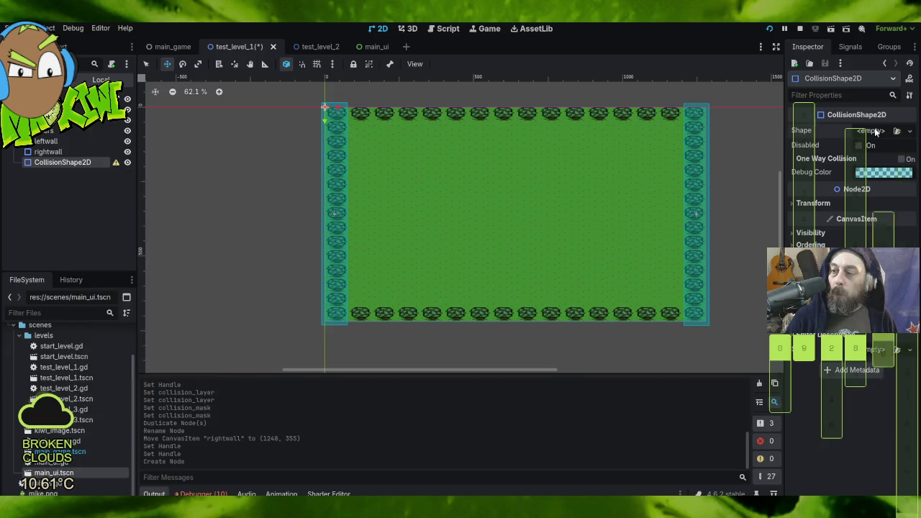
left_click(871, 130)
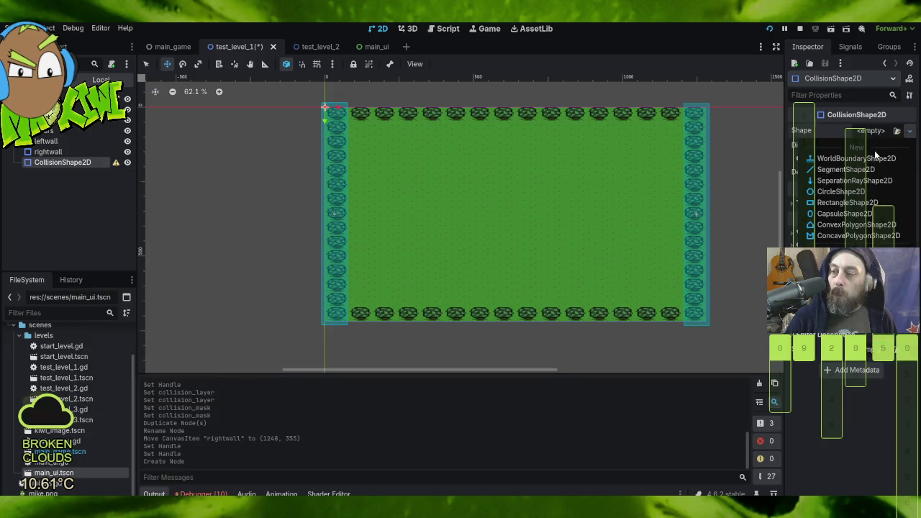
left_click(860, 202)
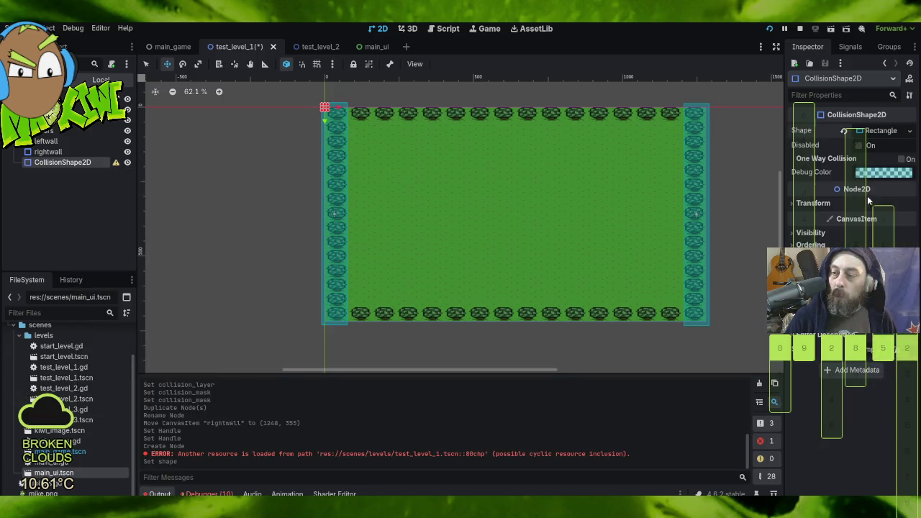
- Rename the new collision shape to 'topwall'
double_click(100, 159)
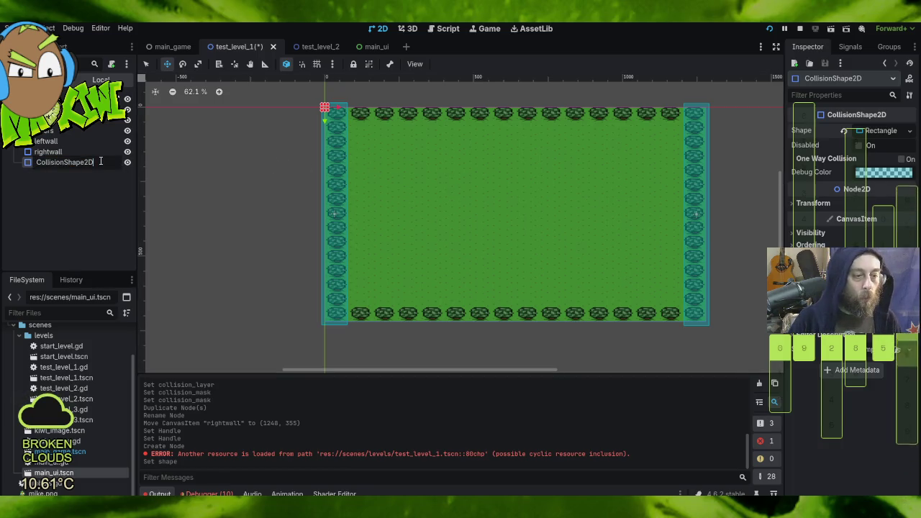
double_click(101, 160)
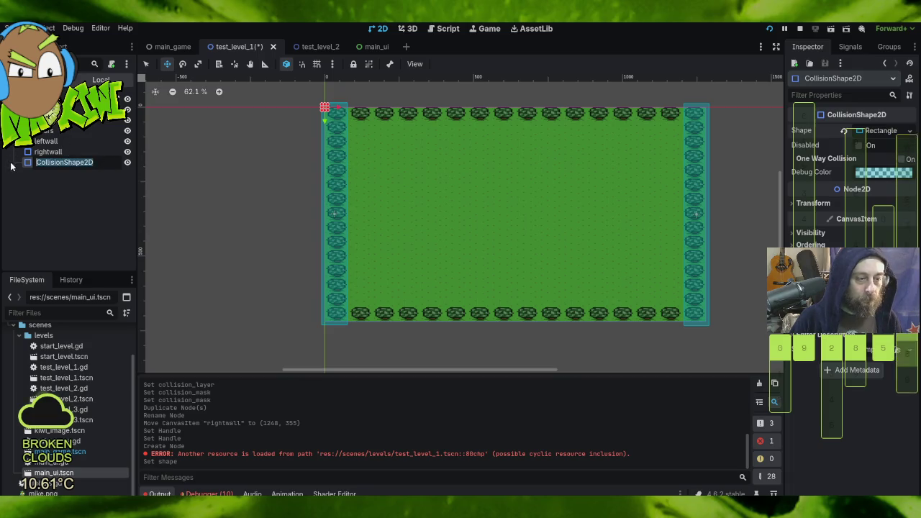
type("topwall")
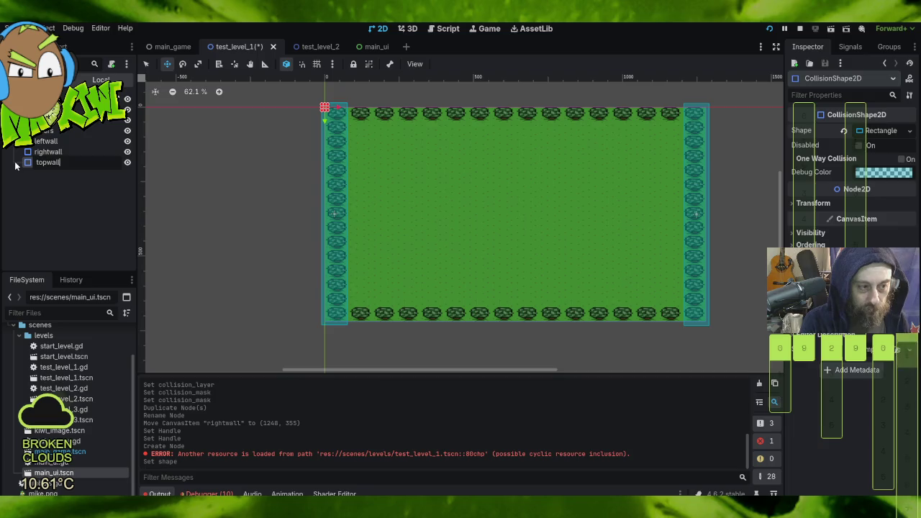
key("Return")
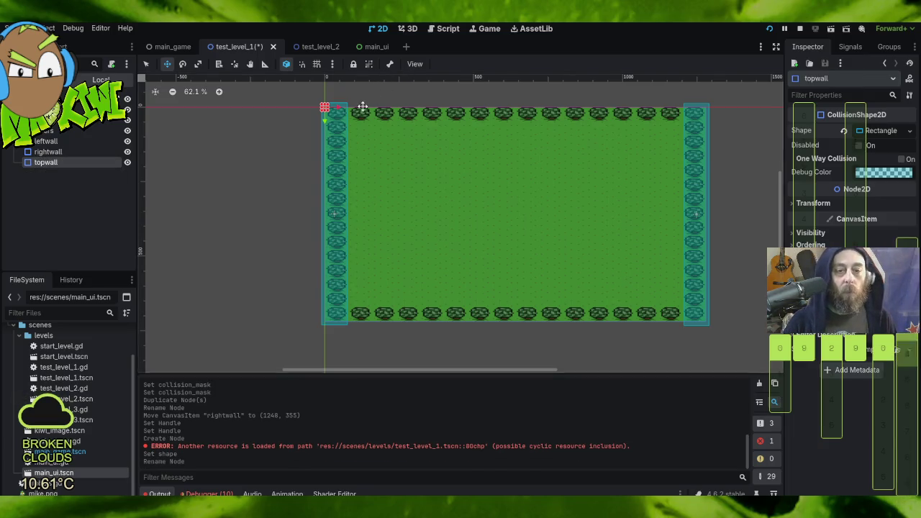
scroll(327, 105, "up", 4)
- Widen the topwall rectangle across the whole top tree row to its right end
scroll(327, 106, "up", 4)
scroll(328, 107, "up", 4)
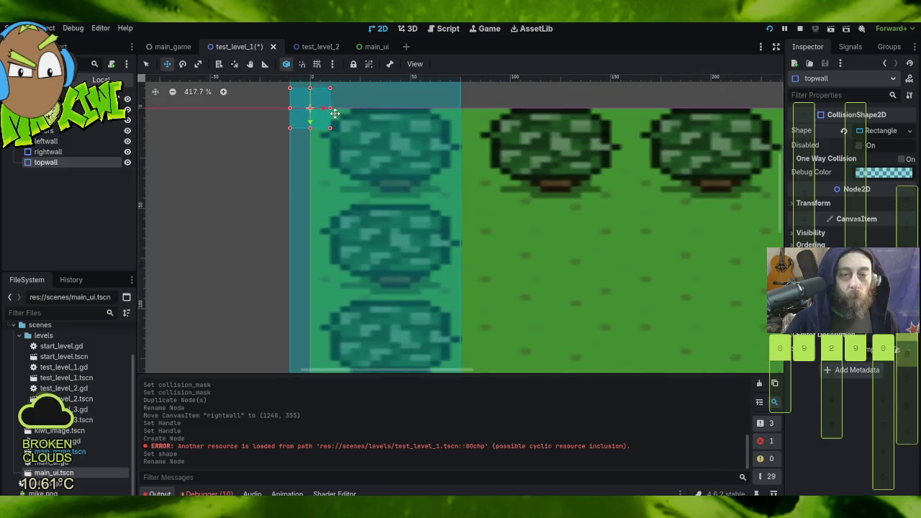
left_click_drag(329, 108, 759, 116)
scroll(646, 112, "down", 6)
scroll(670, 160, "down", 4)
mouse_move(626, 188)
left_mouse_down()
mouse_move(597, 205)
mouse_move(197, 174)
left_mouse_up()
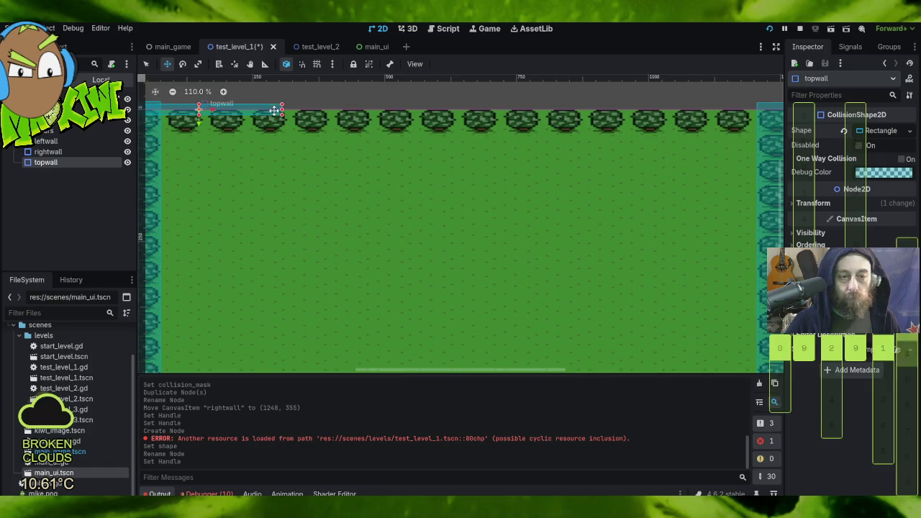
left_click_drag(281, 108, 765, 108)
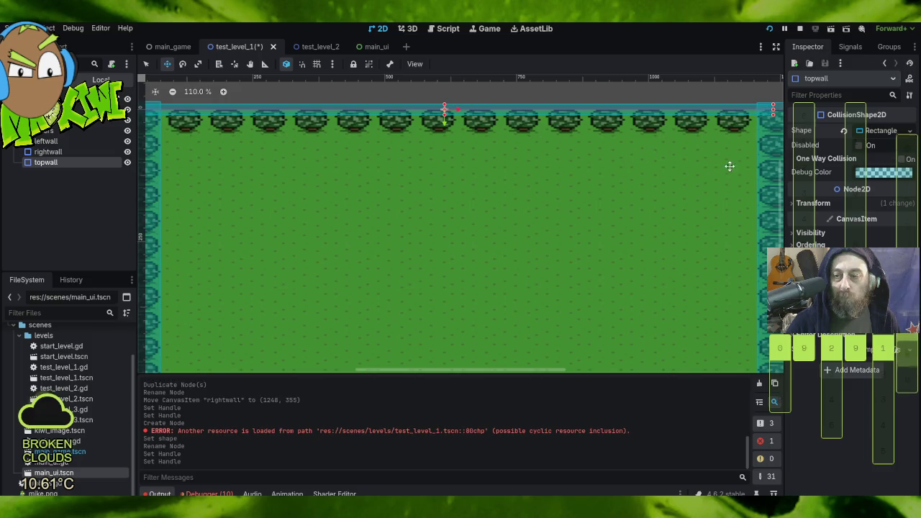
left_click_drag(655, 181, 504, 216)
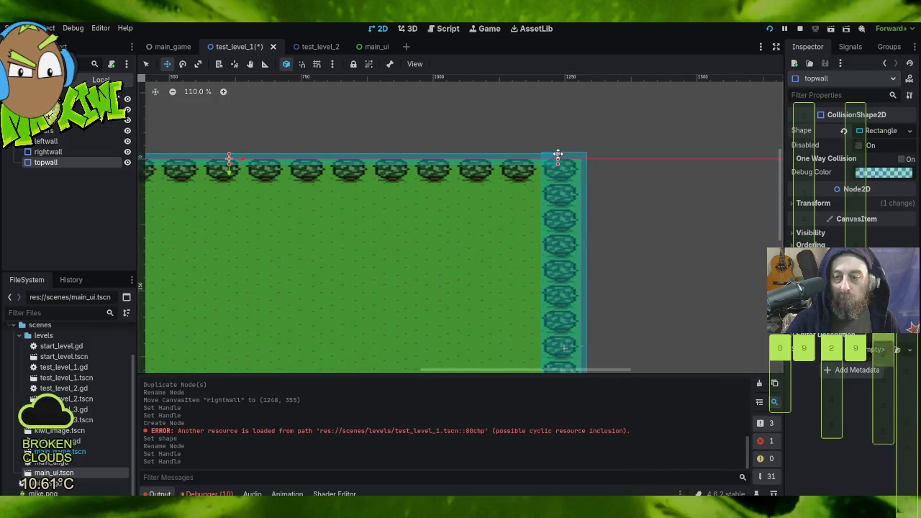
left_click_drag(555, 156, 587, 161)
- Lower topwall's bottom edge so it covers the full height of the tree row
scroll(516, 190, "left", 10)
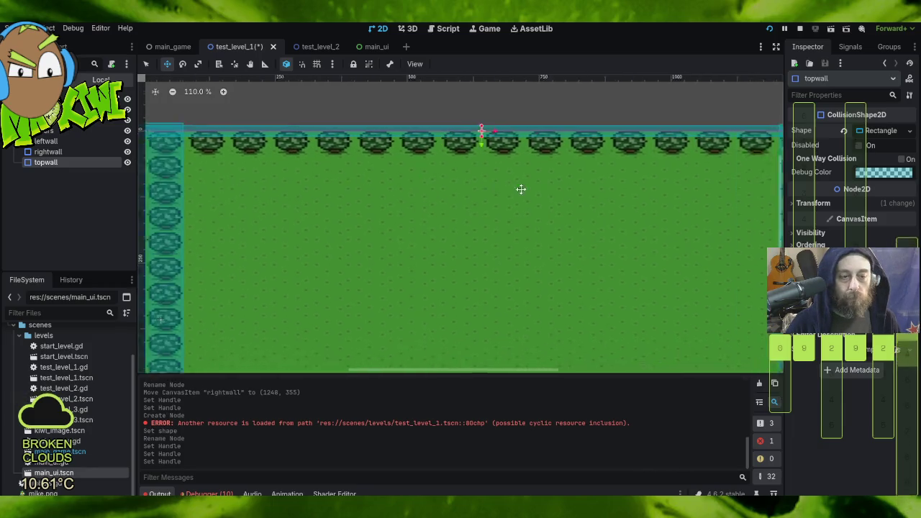
scroll(497, 189, "down", 3)
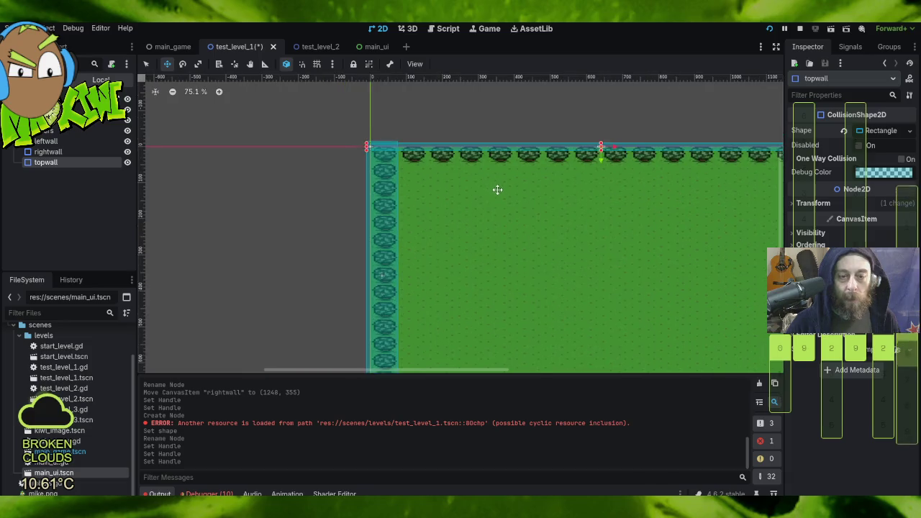
scroll(545, 130, "down", 2)
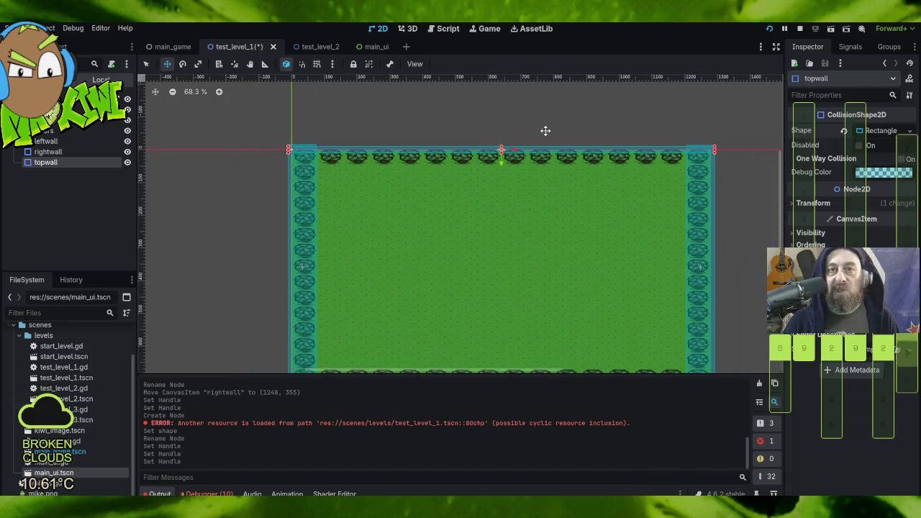
scroll(481, 136, "up", 4)
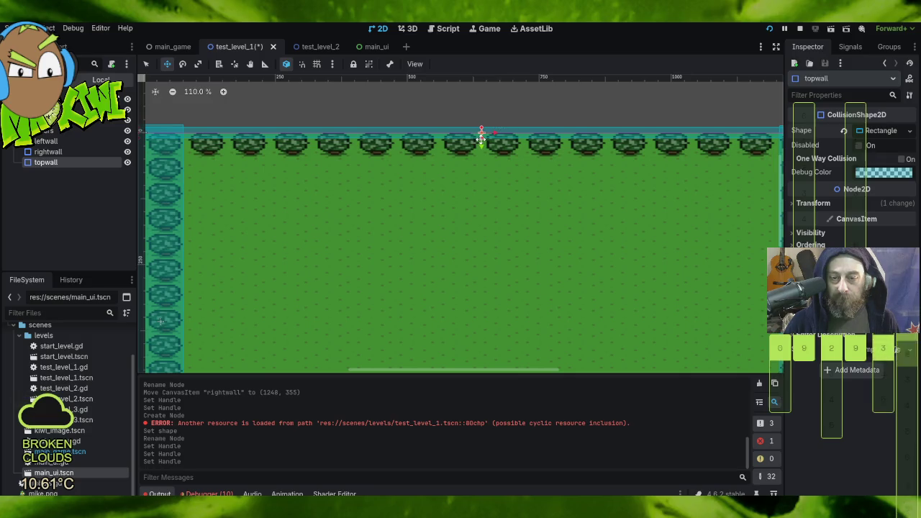
left_click_drag(482, 136, 483, 157)
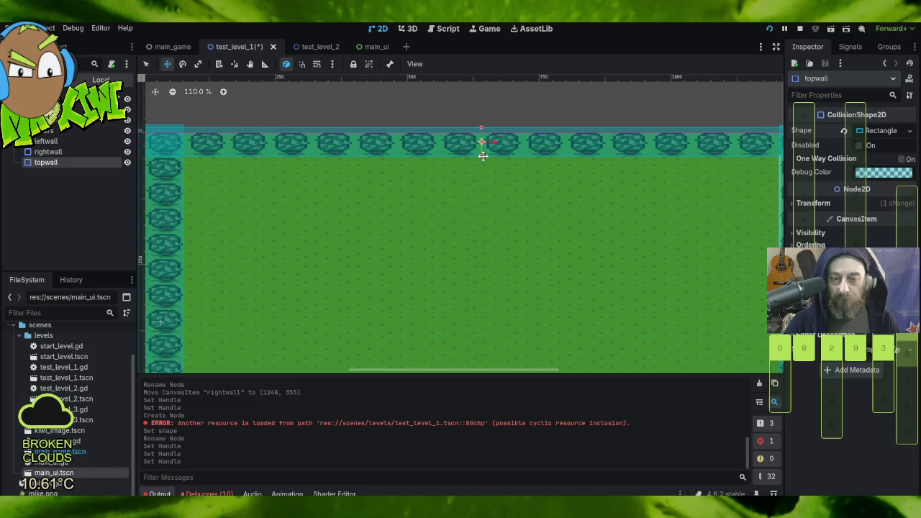
left_click(482, 156)
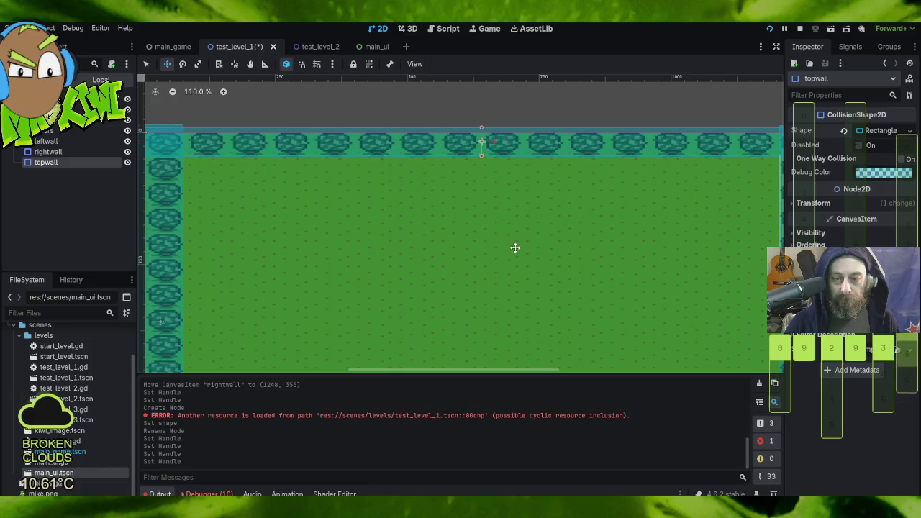
scroll(542, 259, "down", 4)
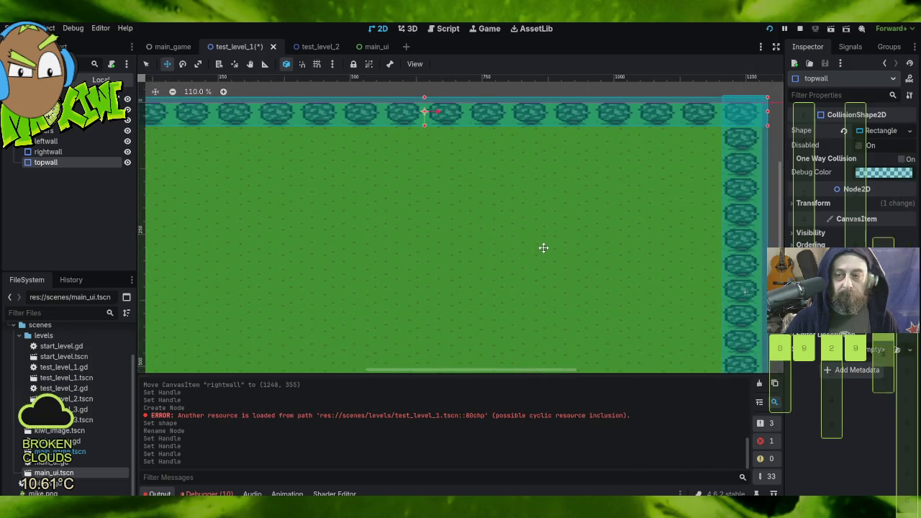
- Duplicate topwall and rename the copy 'bottomwall'
right_click(50, 164)
left_click(112, 315)
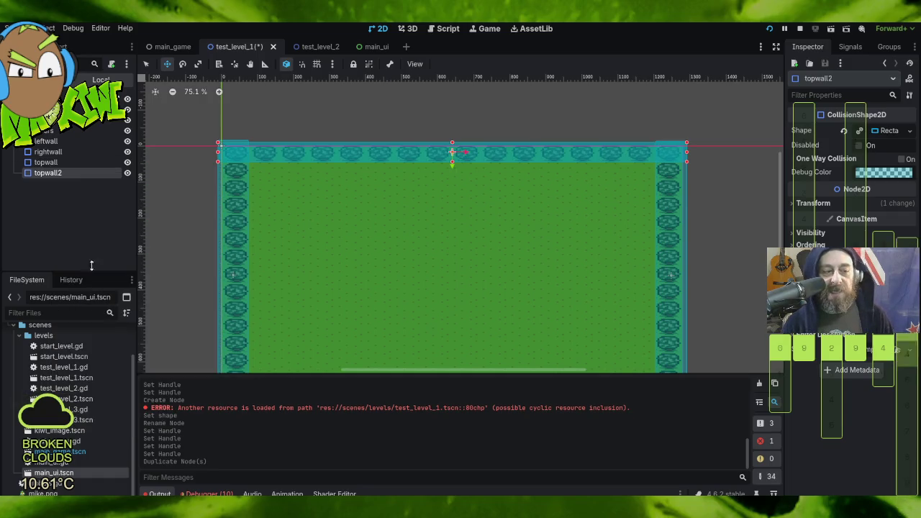
double_click(67, 172)
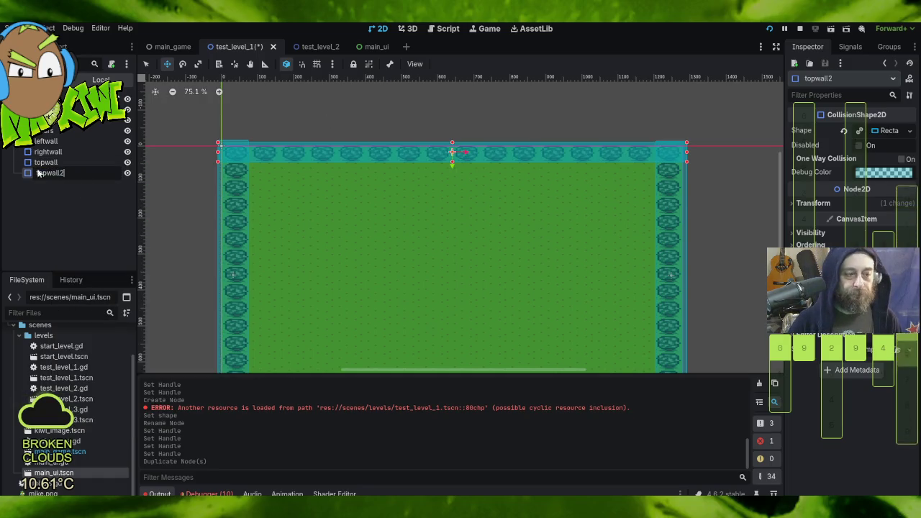
type("bottomwall")
key("Return")
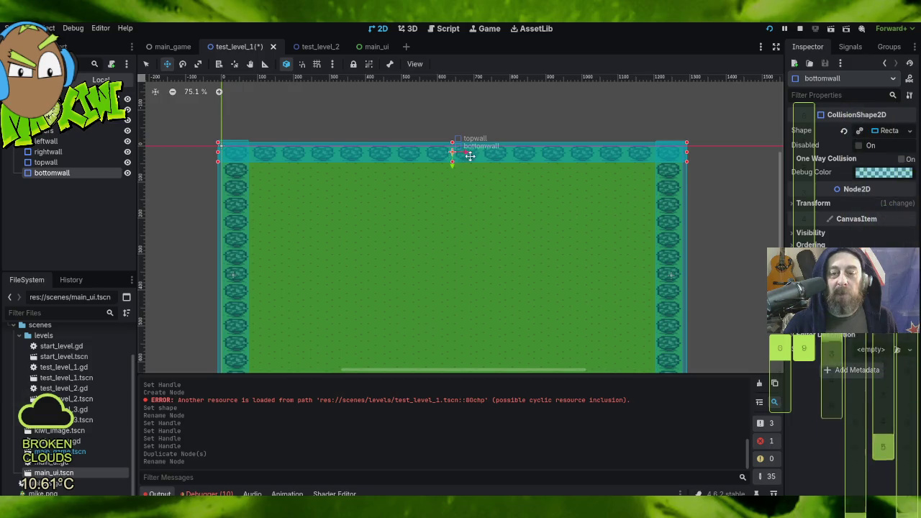
- Move bottomwall down onto the bottom row of trees
mouse_move(489, 154)
left_mouse_down()
mouse_move(496, 270)
mouse_move(485, 304)
mouse_move(494, 317)
mouse_move(463, 325)
mouse_move(471, 328)
left_mouse_up()
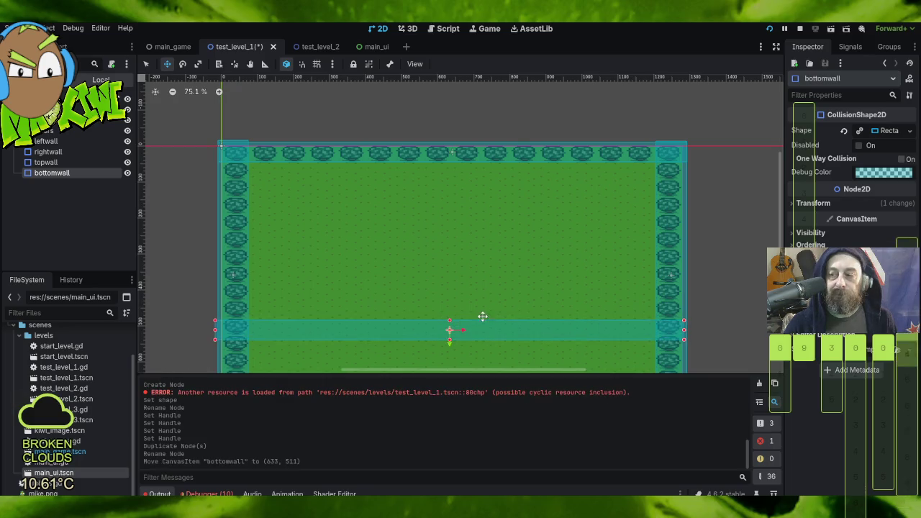
scroll(685, 270, "down", 3)
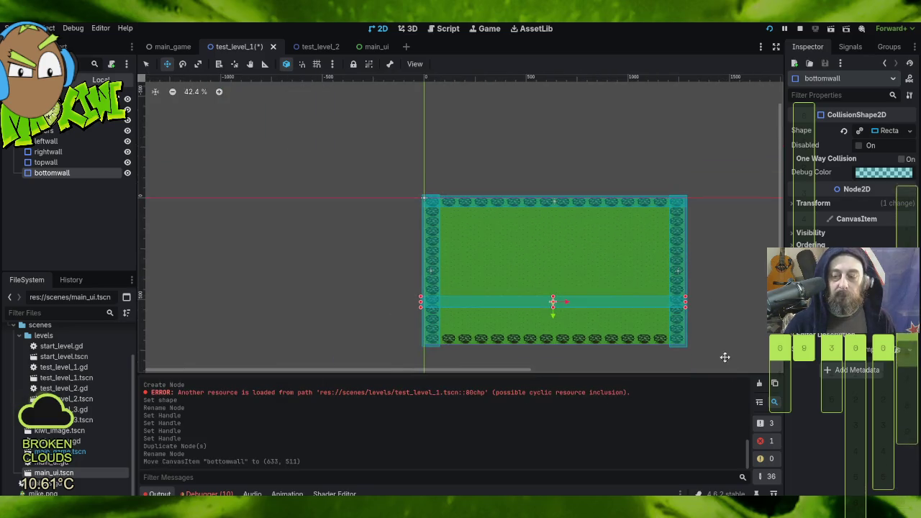
mouse_move(727, 265)
left_mouse_down()
mouse_move(709, 191)
mouse_move(668, 226)
left_mouse_up()
scroll(553, 252, "up", 3)
scroll(417, 267, "up", 2)
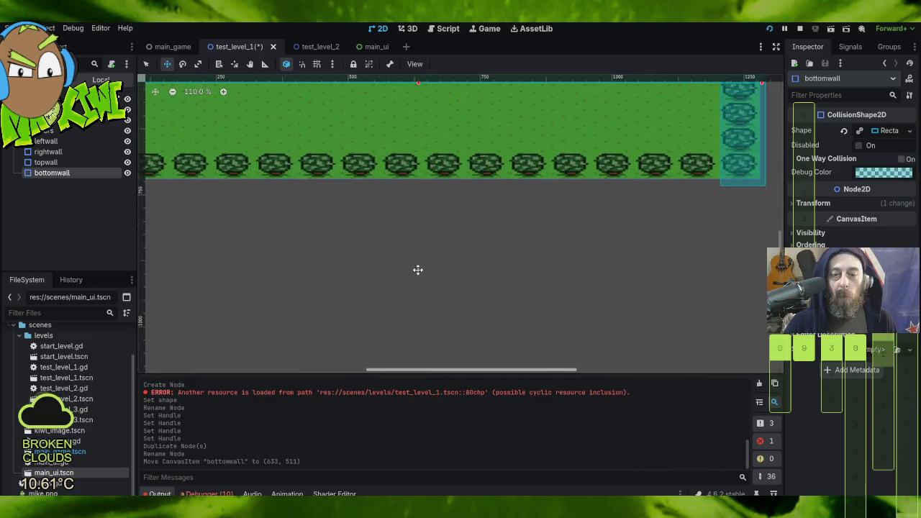
left_click_drag(436, 255, 440, 333)
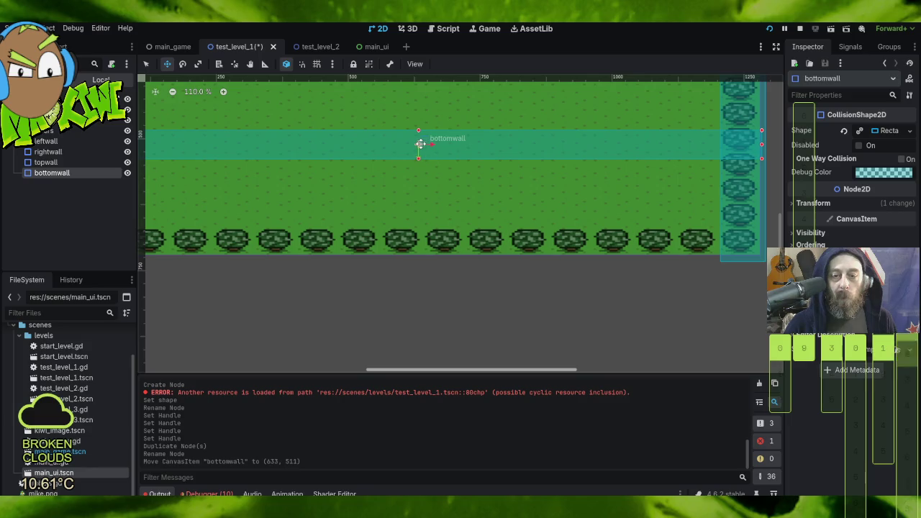
mouse_move(418, 144)
left_mouse_down()
mouse_move(421, 253)
mouse_move(421, 242)
left_mouse_up()
scroll(393, 283, "left", 2)
scroll(442, 284, "left", 5)
scroll(314, 288, "right", 10)
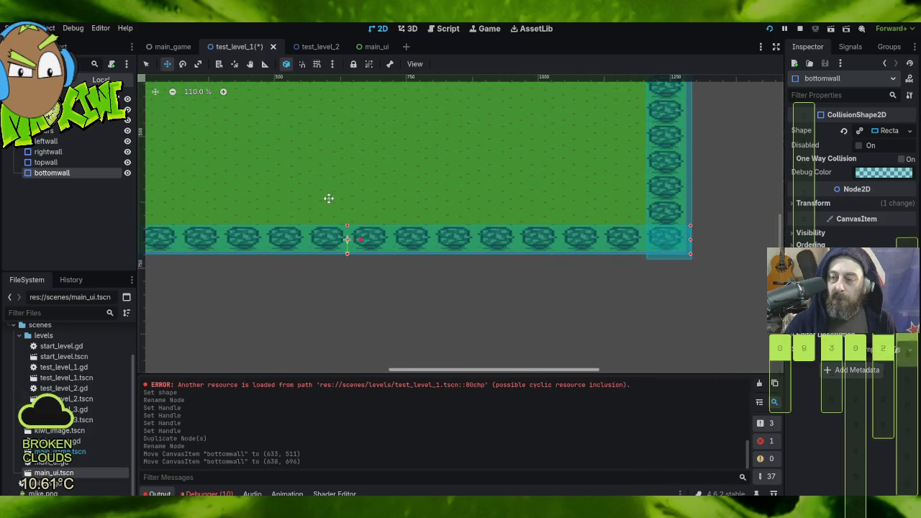
scroll(321, 198, "down", 6)
scroll(580, 230, "up", 3)
scroll(581, 231, "left", 1)
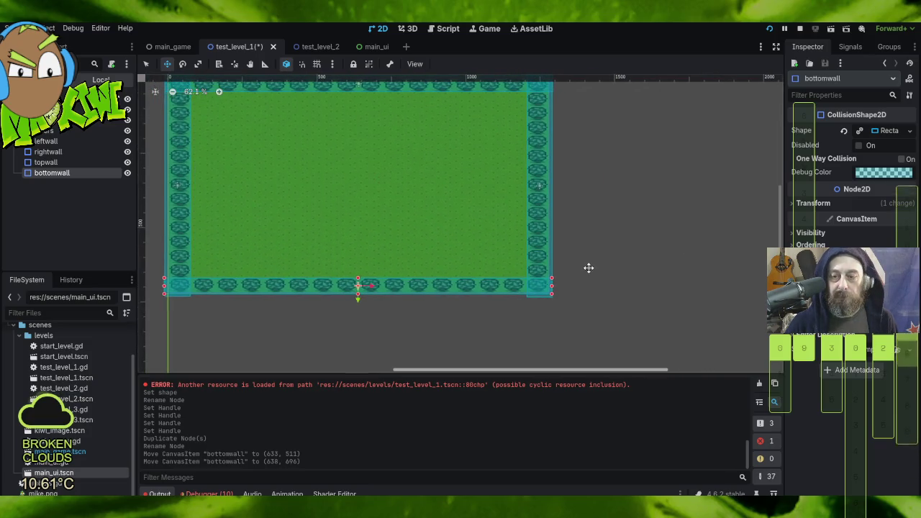
scroll(588, 176, "up", 2)
scroll(625, 200, "left", 2)
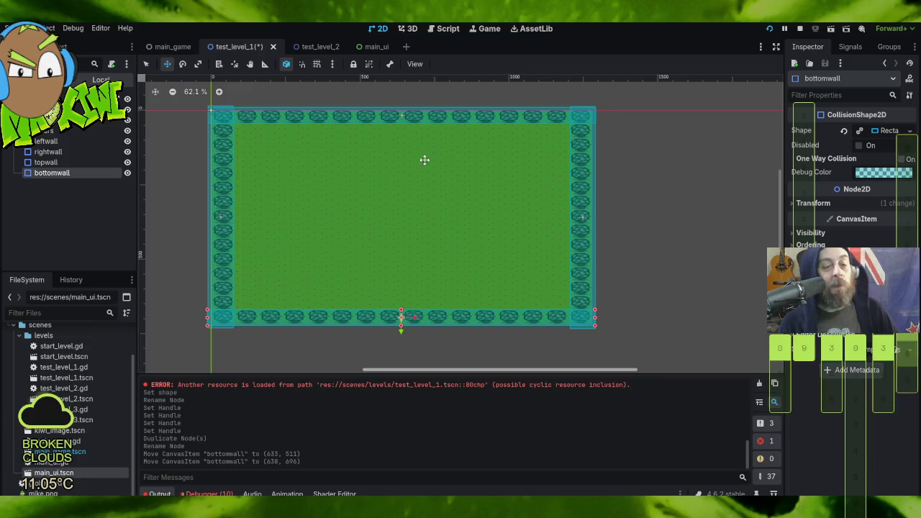
- Lock the leftwall and rightwall collision shapes in place
left_click(72, 134)
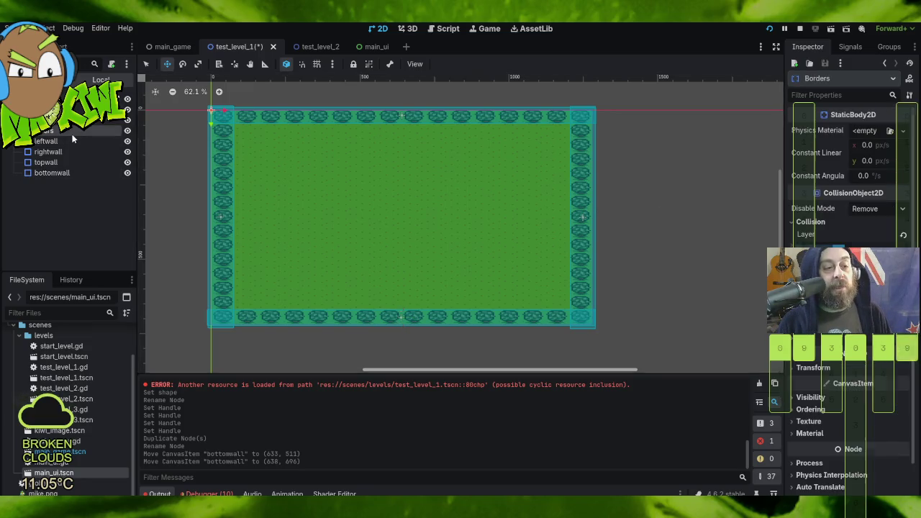
left_click(109, 141)
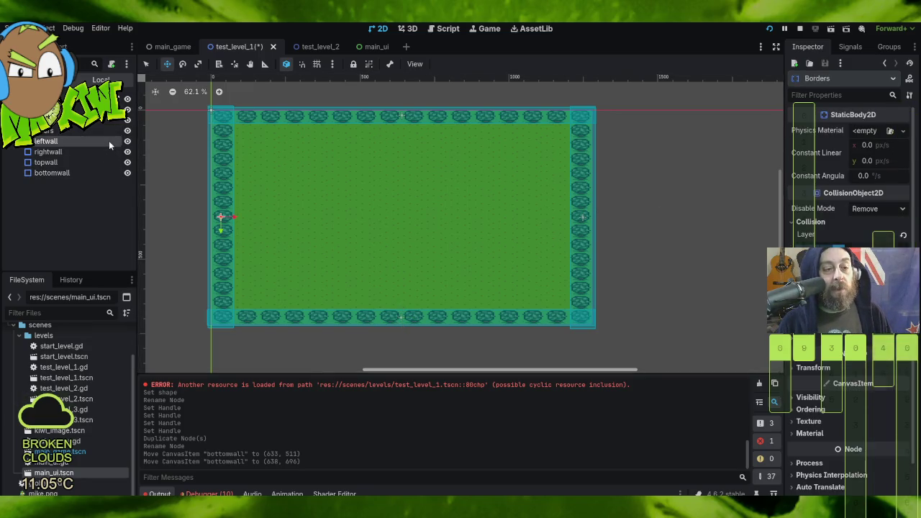
left_click(354, 64)
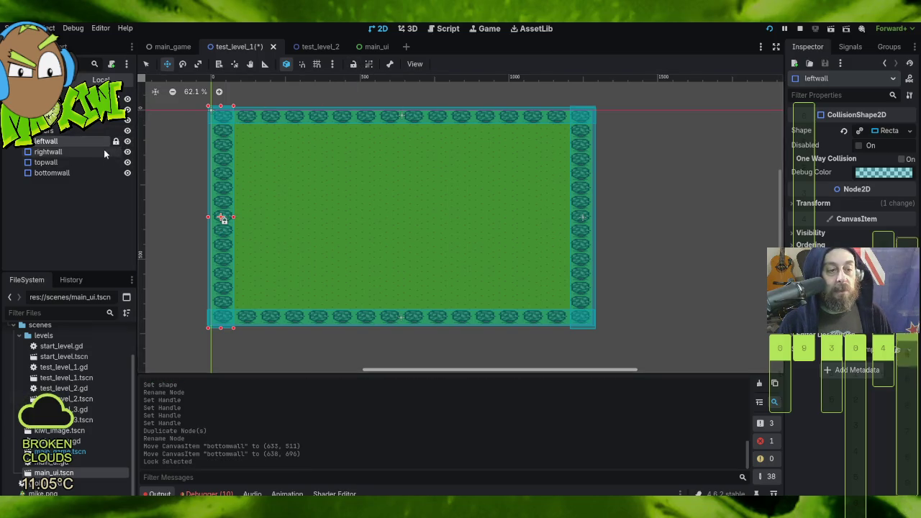
left_click(103, 151)
left_click(353, 64)
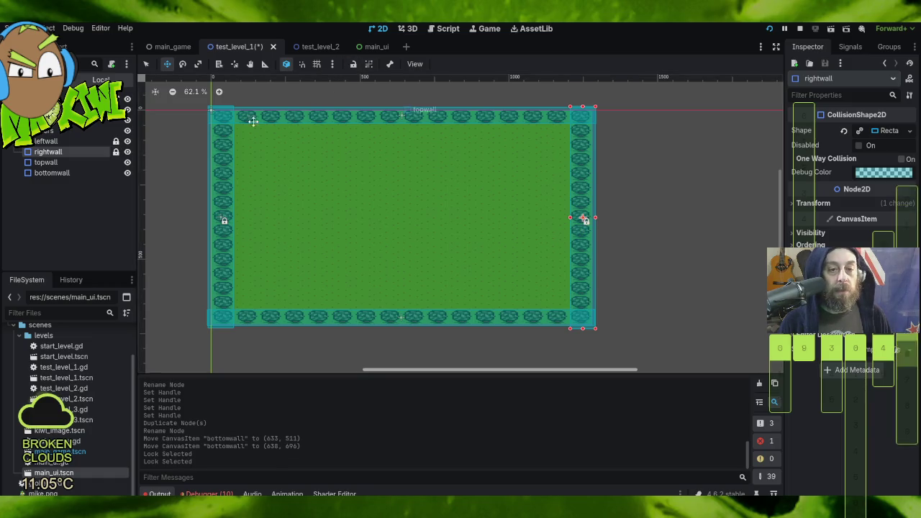
- Lock topwall, bottomwall and the whole Borders group
left_click(112, 163)
left_click(354, 64)
left_click(52, 172)
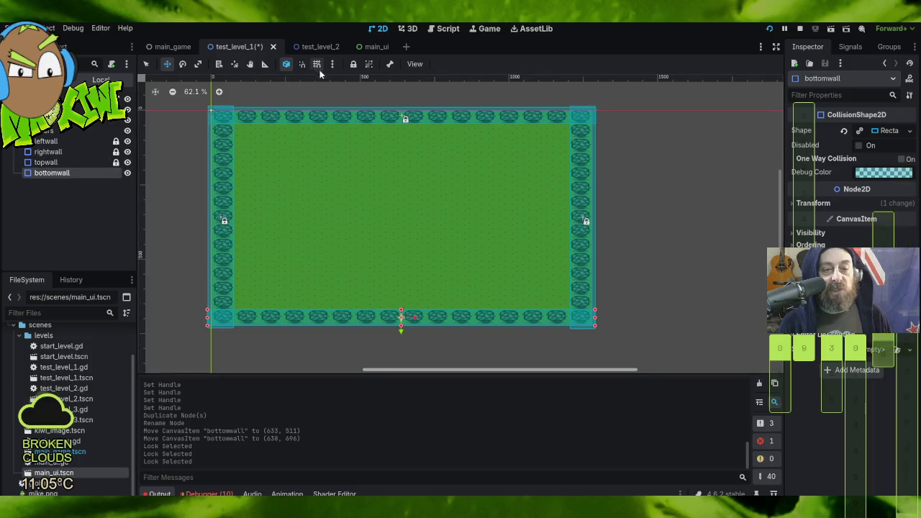
left_click(354, 64)
left_click(100, 130)
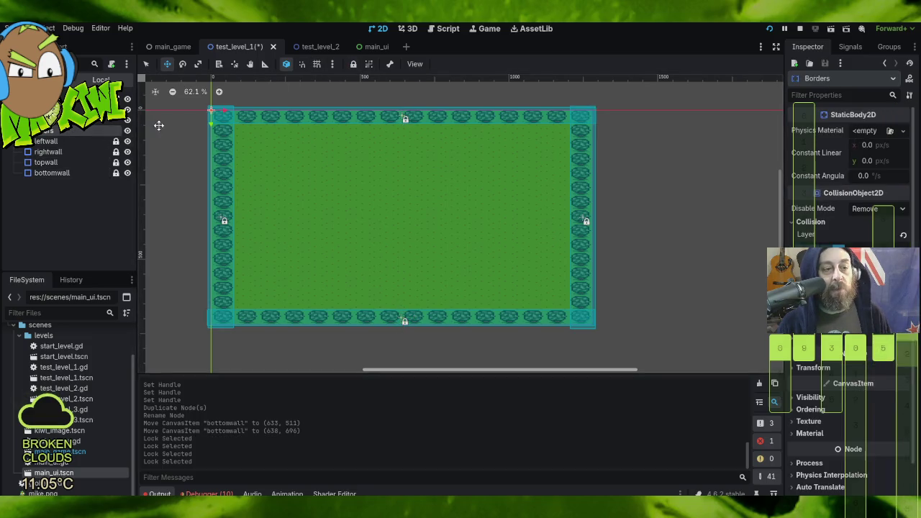
left_click(353, 64)
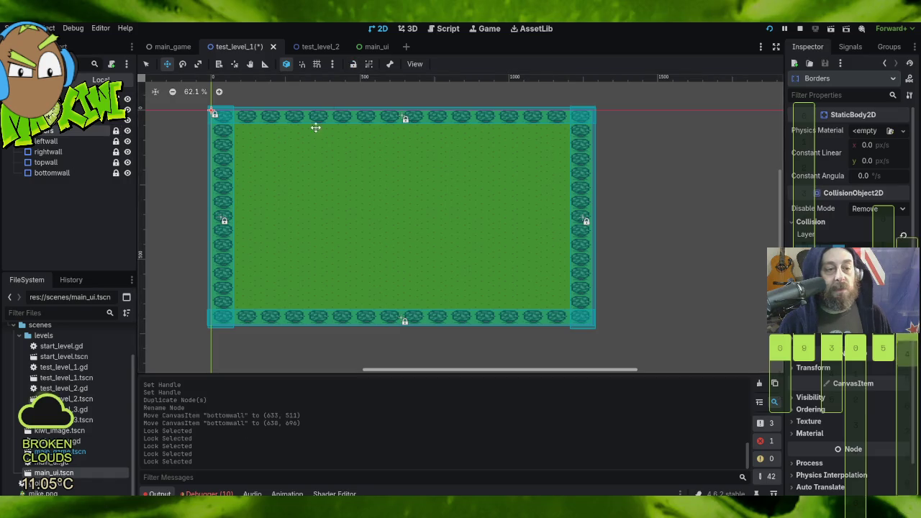
- Inspect the CanvasLayer and its TextureRect background, then clear the selection
left_click(130, 110)
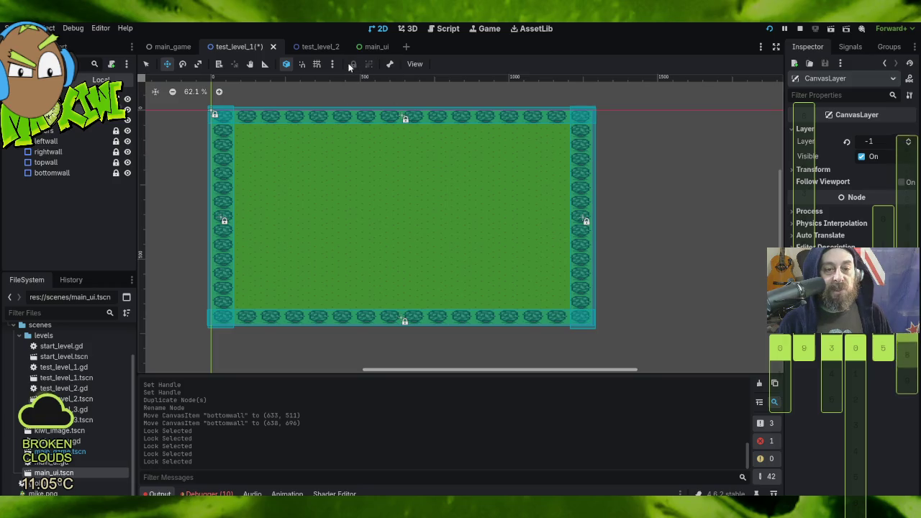
left_click(108, 121)
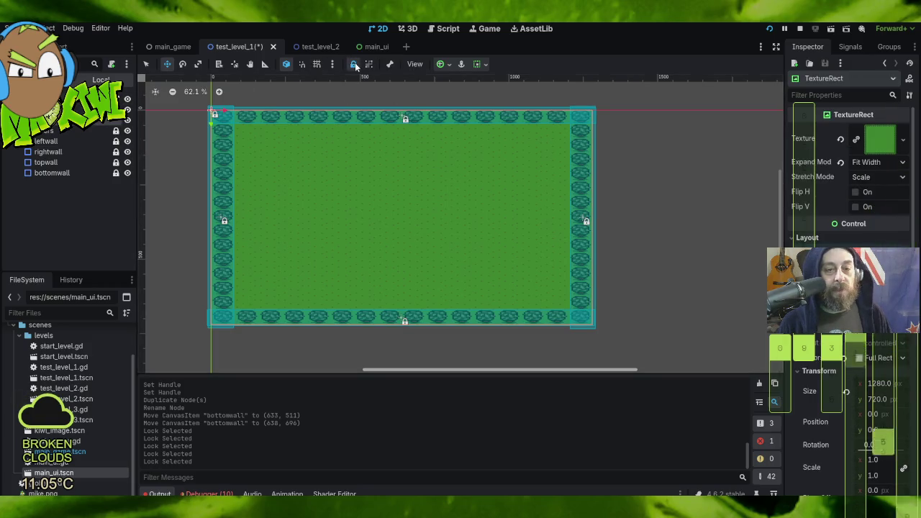
left_click(86, 119)
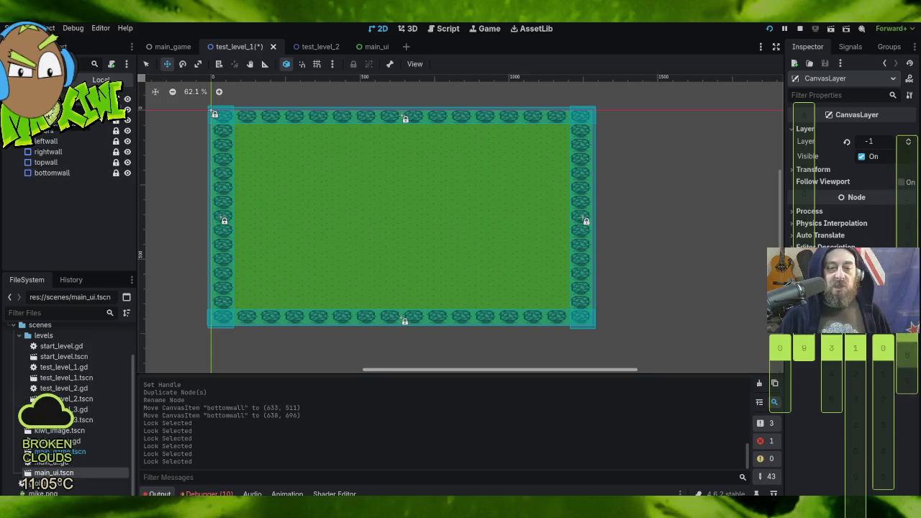
left_click(687, 226)
scroll(378, 202, "down", 2)
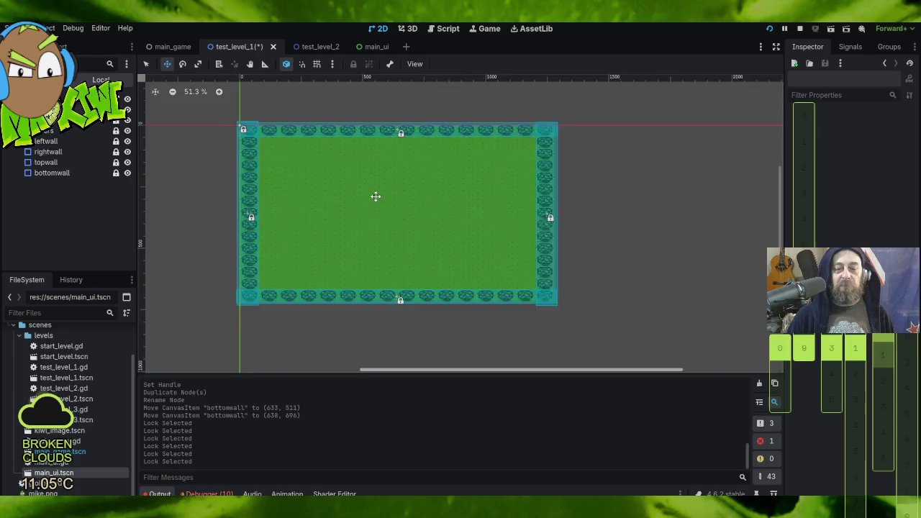
mouse_move(204, 147)
left_mouse_down()
mouse_move(262, 199)
mouse_move(264, 158)
left_mouse_up()
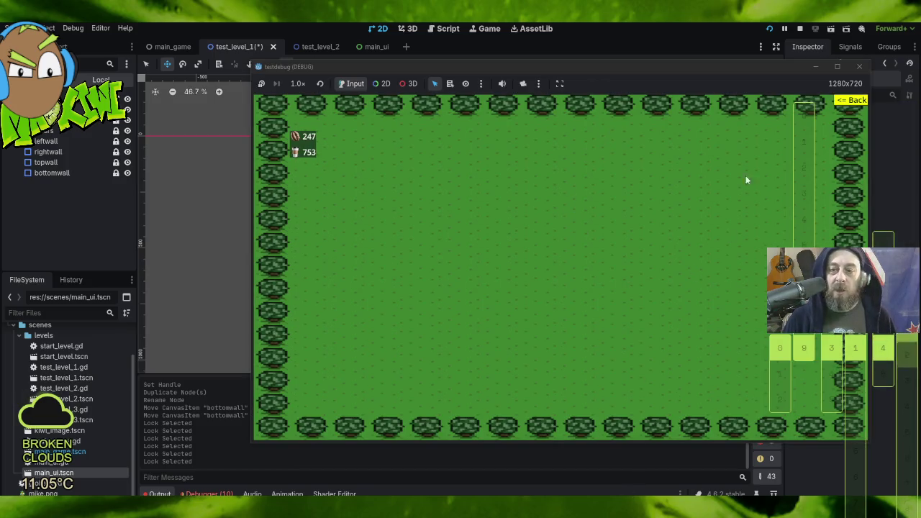
left_click(631, 66)
mouse_move(629, 72)
left_mouse_down()
mouse_move(569, 30)
mouse_move(567, 44)
left_mouse_up()
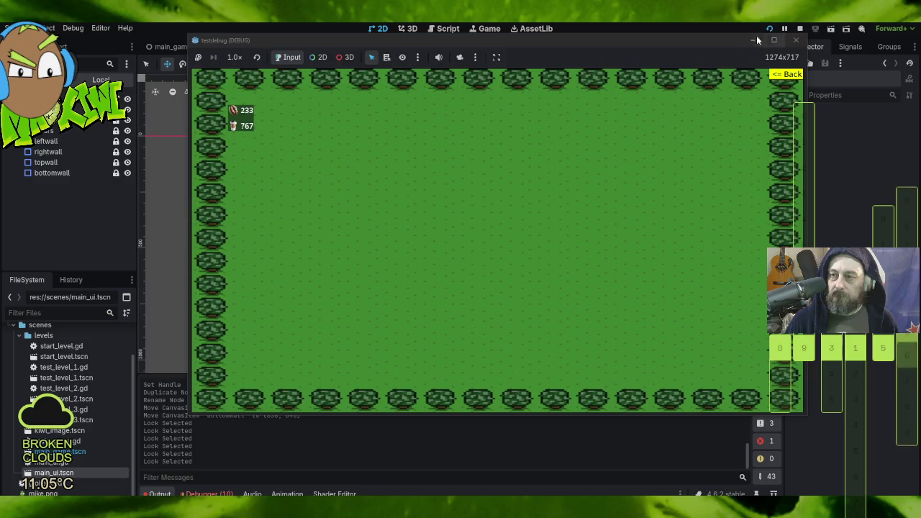
mouse_move(804, 416)
left_mouse_down()
mouse_move(547, 281)
mouse_move(396, 174)
mouse_move(740, 467)
mouse_move(861, 485)
mouse_move(423, 260)
left_mouse_up()
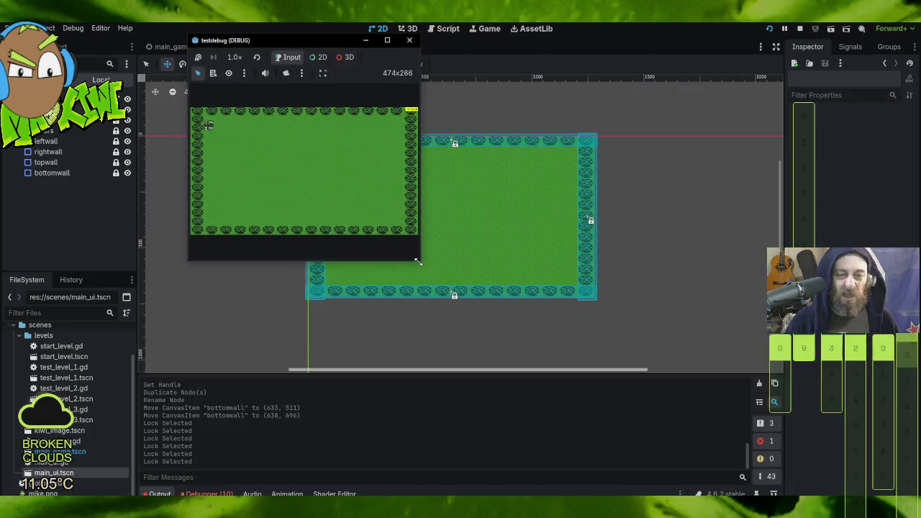
left_click(411, 40)
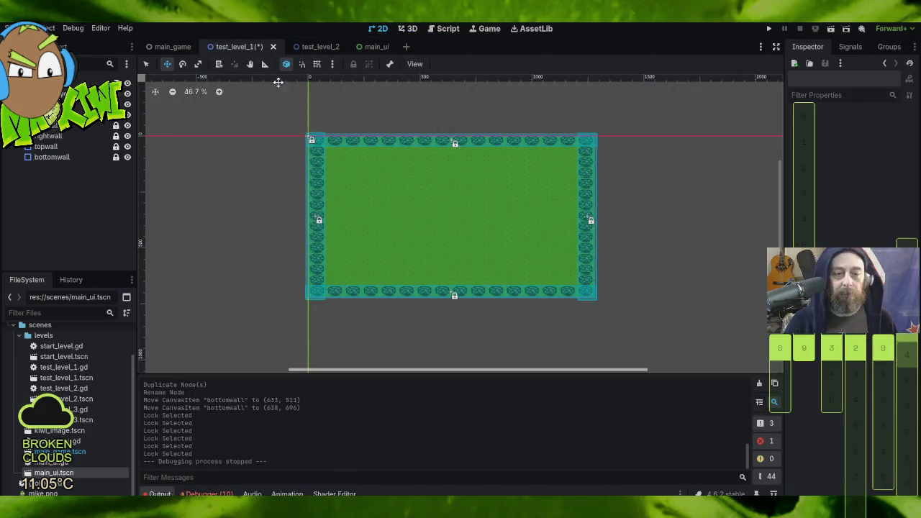
- Lower the main_ui MarginContainer's left and top margin overrides, then run the project
left_click(374, 47)
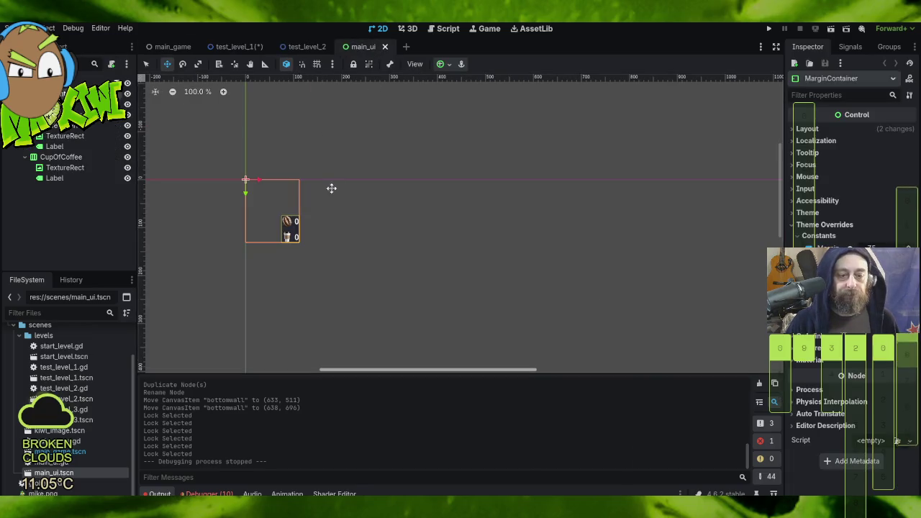
mouse_move(870, 247)
left_mouse_down()
mouse_move(861, 247)
mouse_move(873, 248)
left_mouse_up()
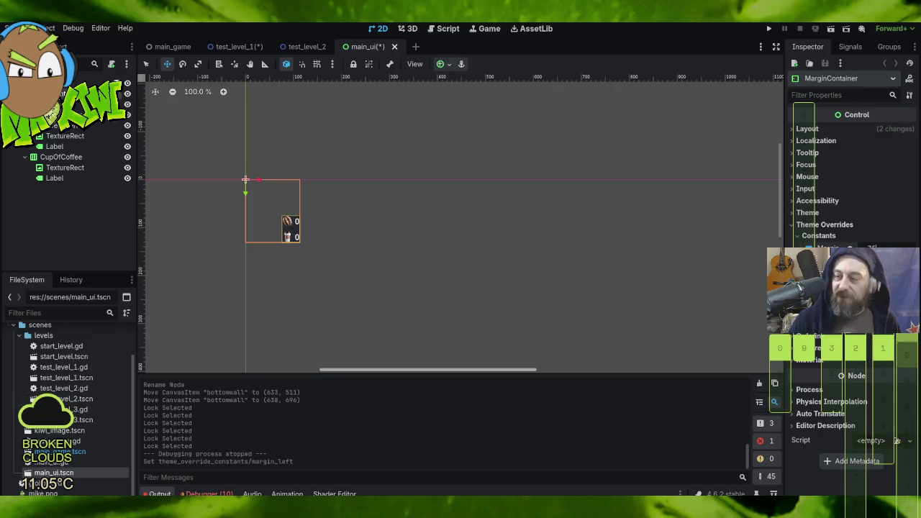
left_click_drag(872, 248, 870, 248)
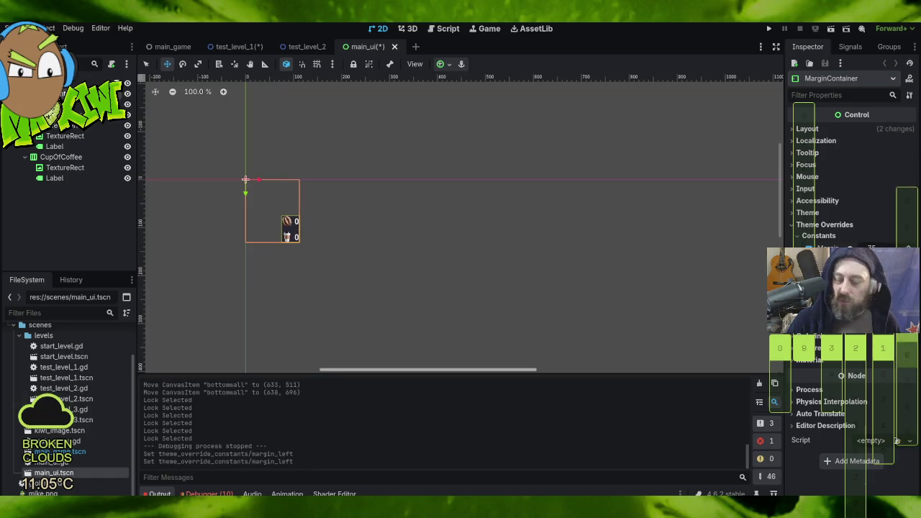
left_click_drag(863, 260, 858, 259)
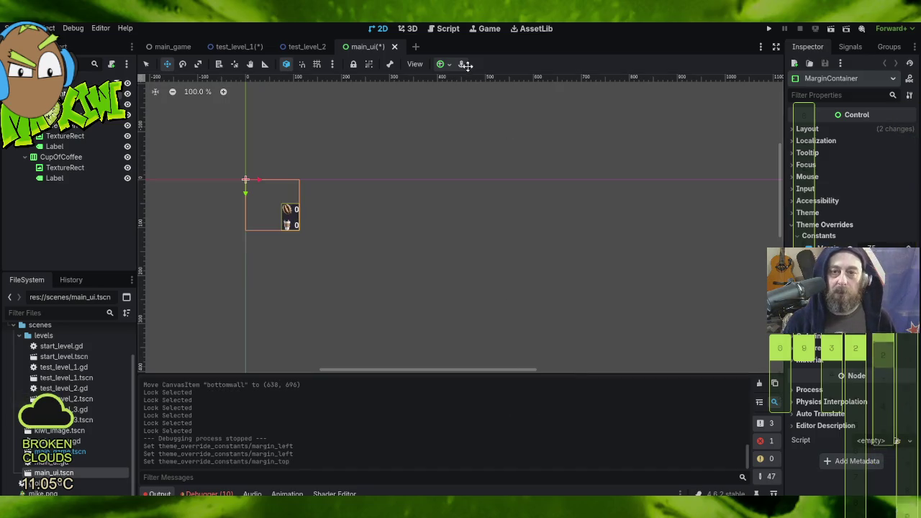
left_click(769, 28)
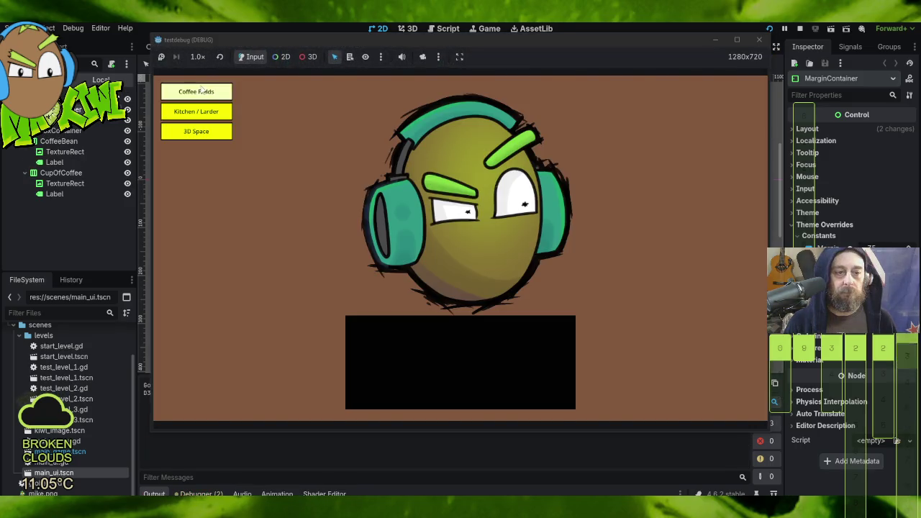
- Enter Coffee Fields in the running game to check the HUD counters, then stop the game
left_click(202, 91)
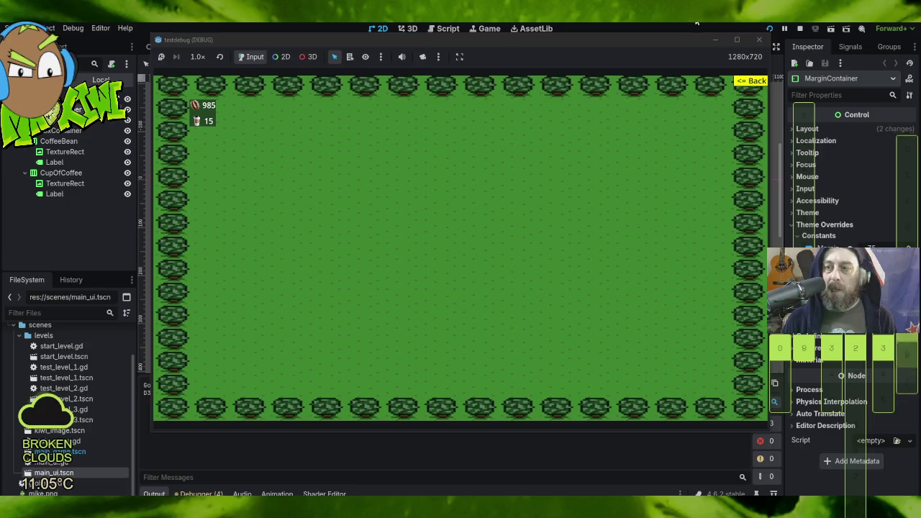
left_click(760, 39)
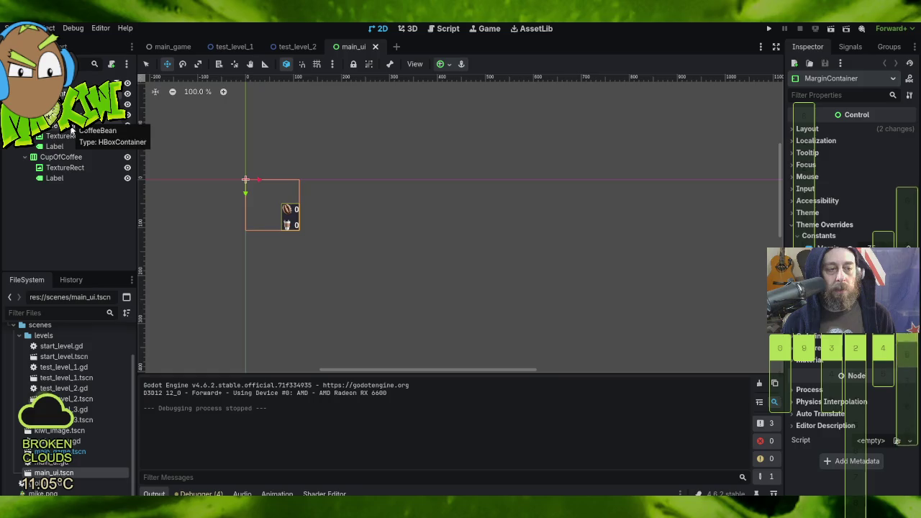
- Set the CoffeeBean counter's horizontal alignment to Shrink Begin
left_click(71, 129)
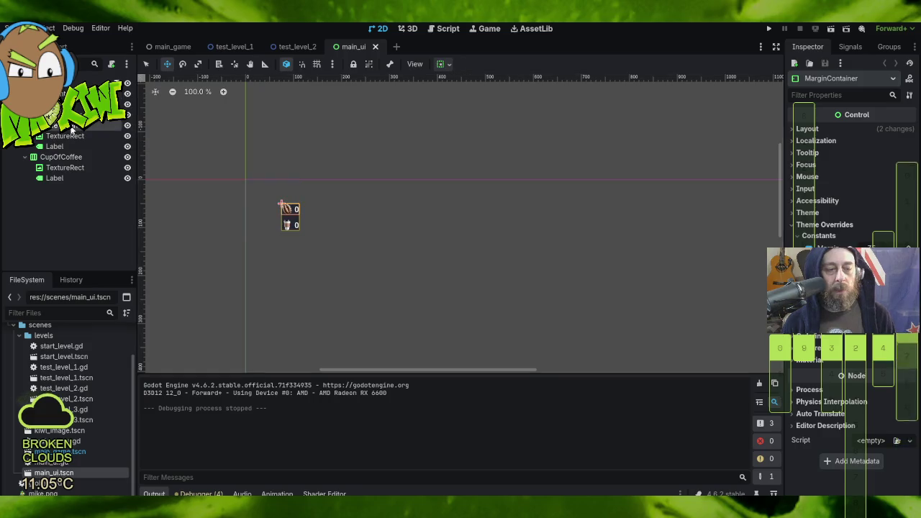
left_click(441, 64)
left_click(448, 99)
left_click(350, 131)
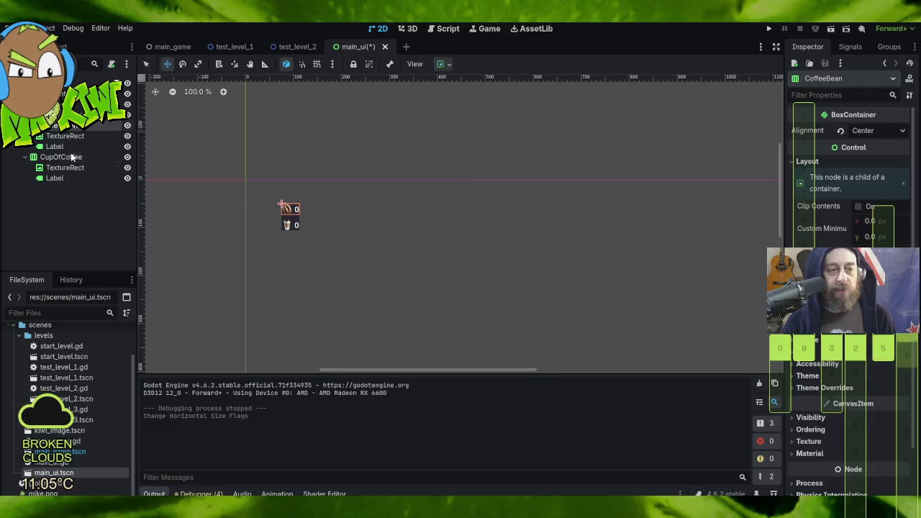
left_click(443, 65)
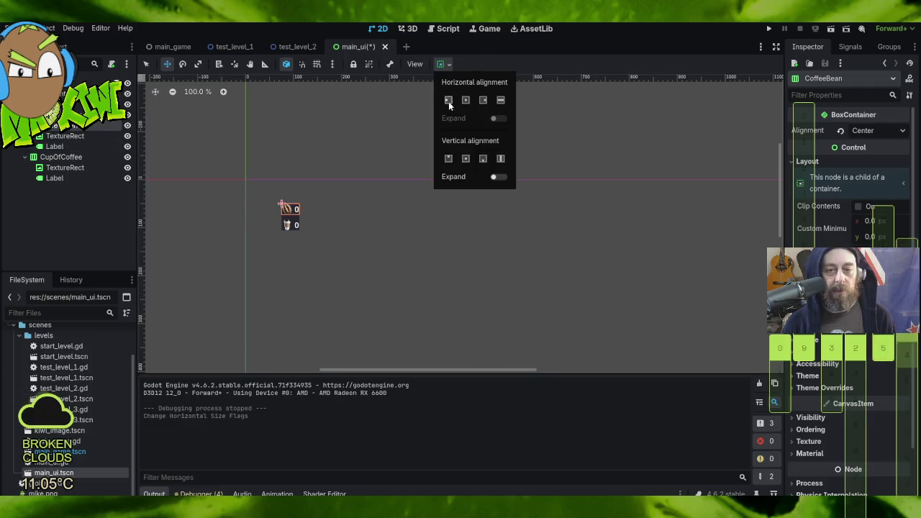
left_click(447, 100)
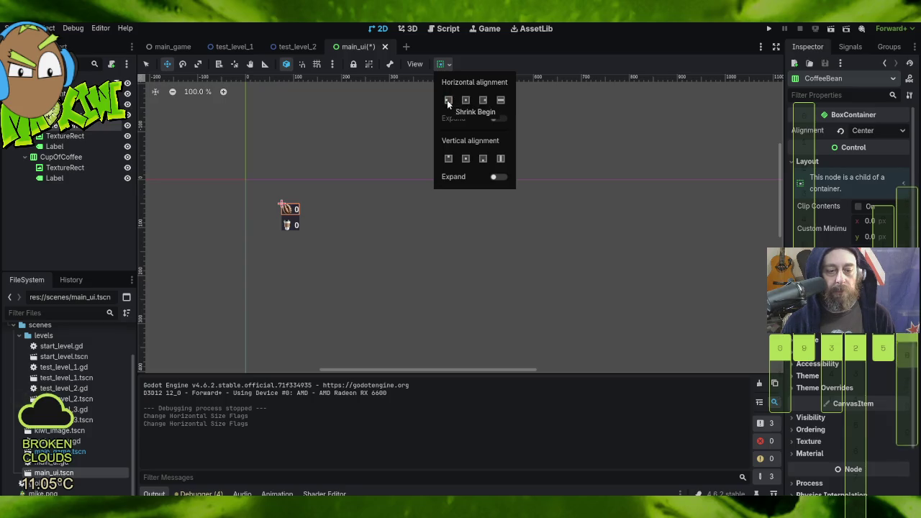
left_click(58, 162)
- Set CupOfCoffee to Shrink Begin horizontally as well, then run the game
left_click(56, 161)
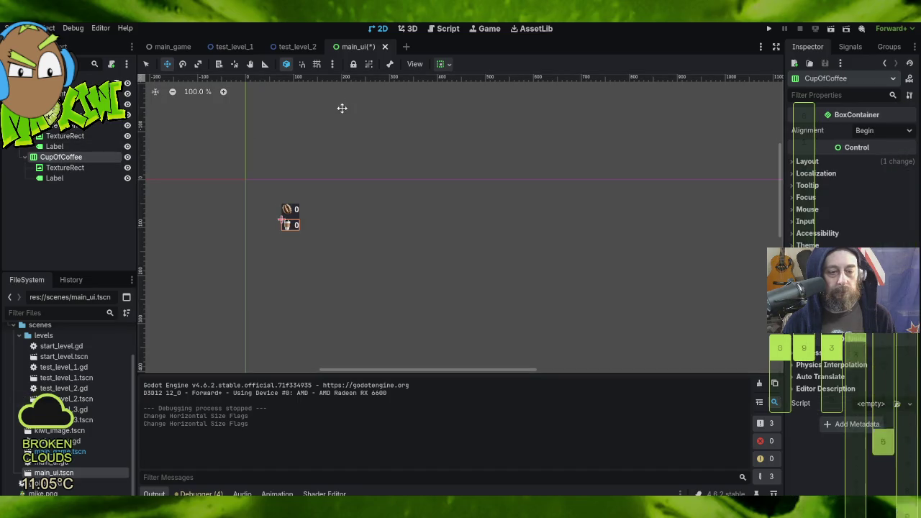
left_click(441, 65)
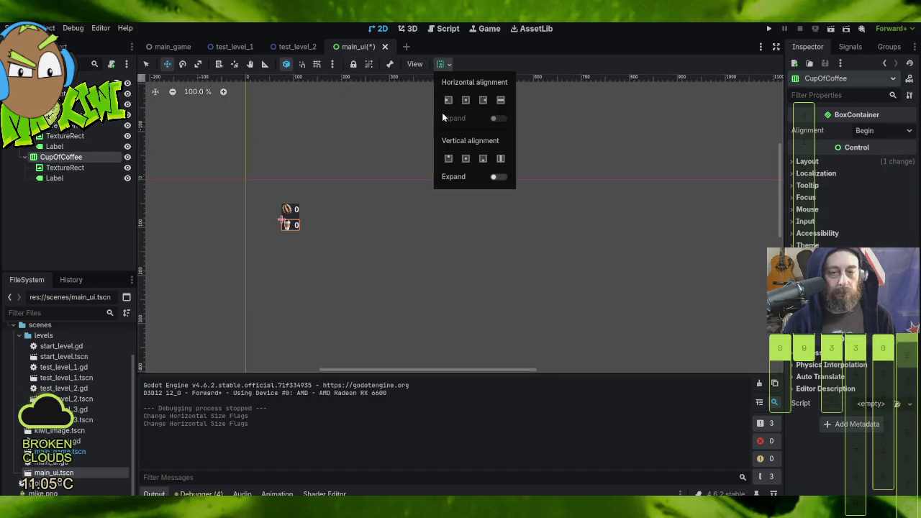
left_click(446, 103)
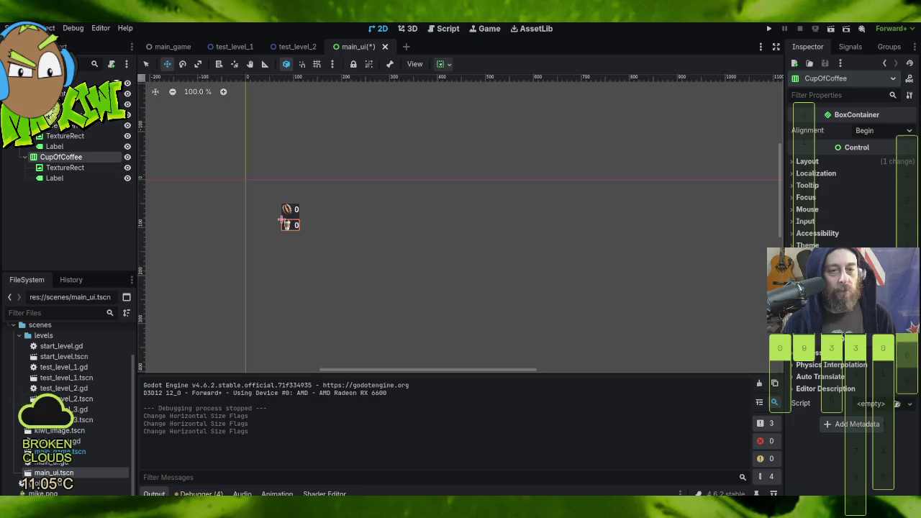
left_click(770, 28)
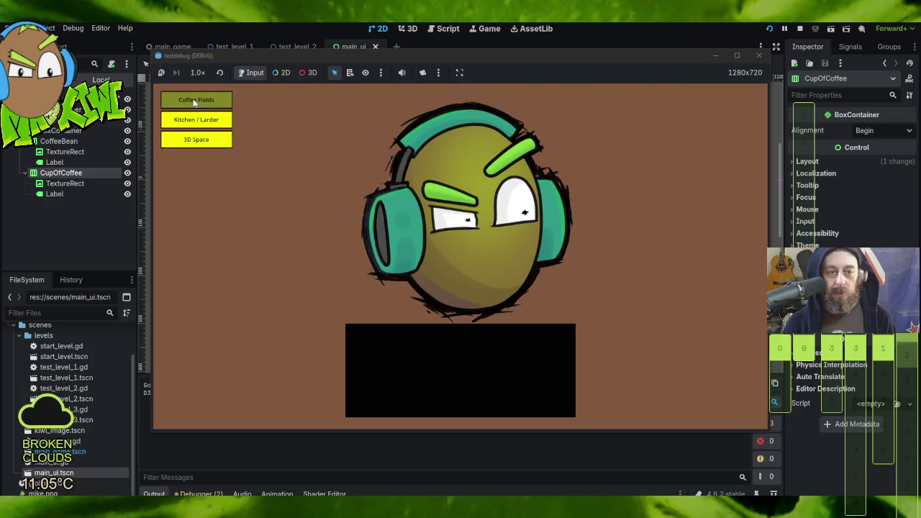
- Enter Coffee Fields, then inspect the running game's Remote tree and live globals node
left_click(193, 100)
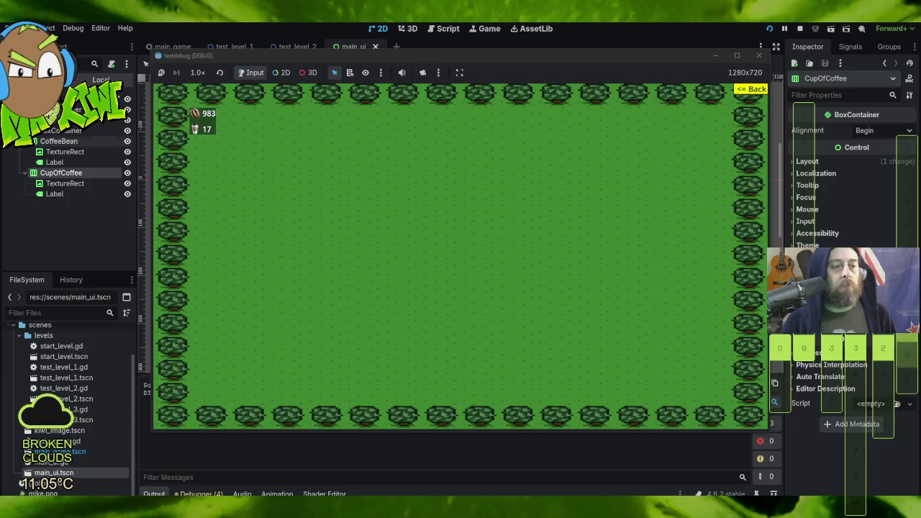
key("F8")
left_click(69, 80)
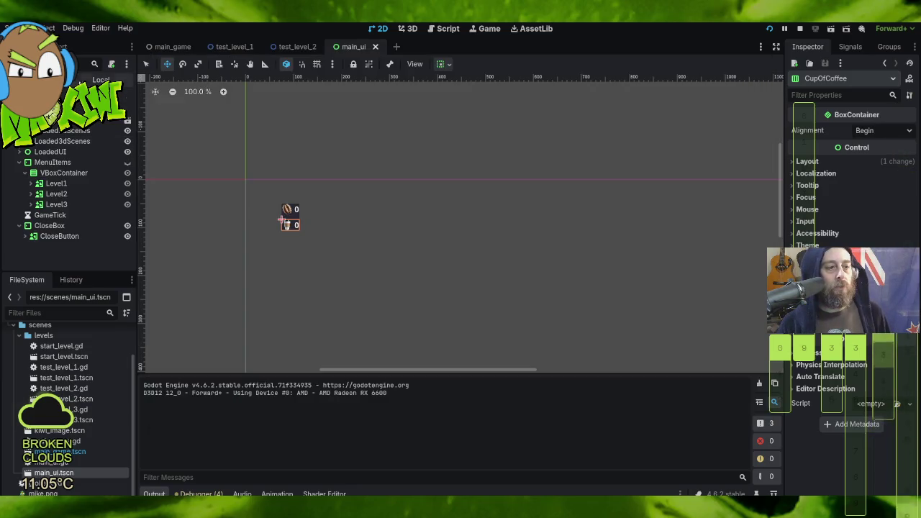
left_click(54, 120)
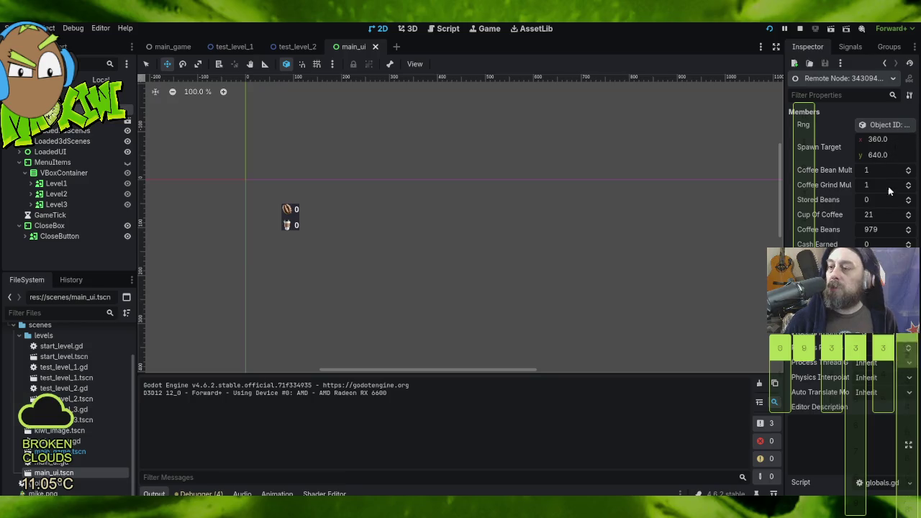
- Change the live Coffee Beans value to 142498 in the running game
left_click(887, 230)
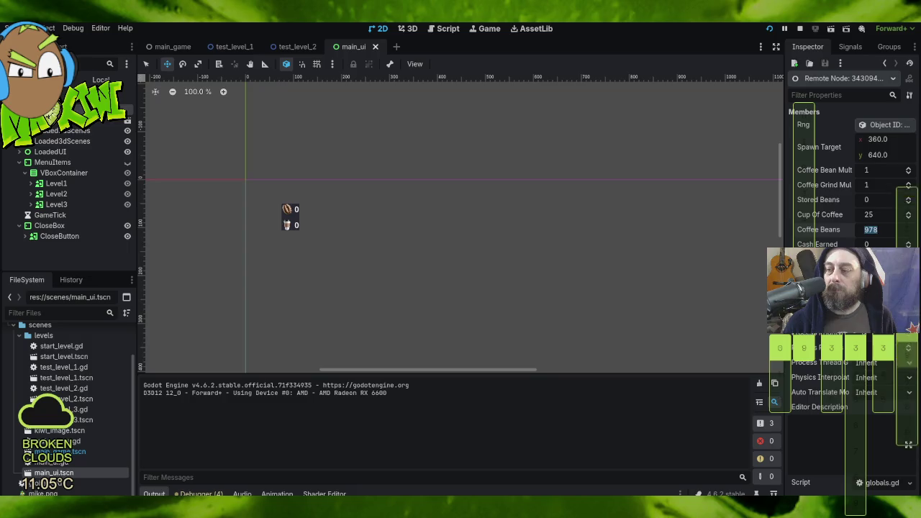
key("Return")
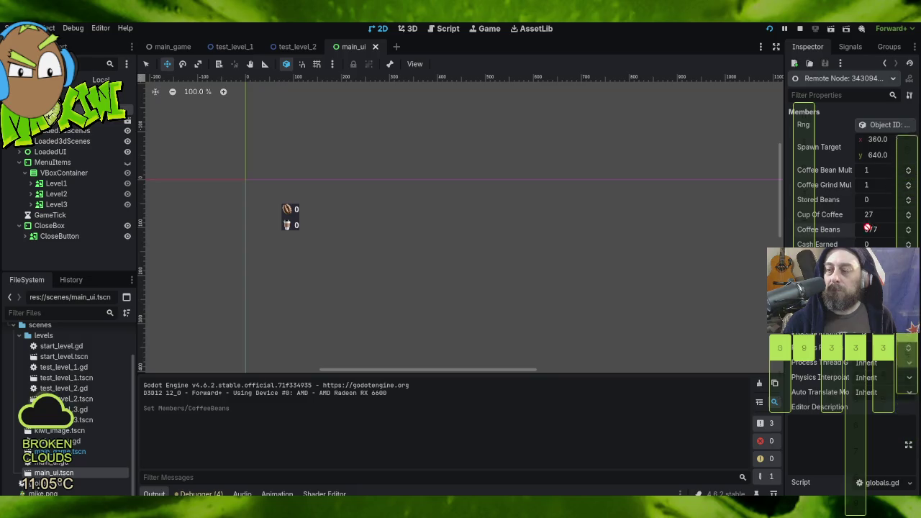
key("Return")
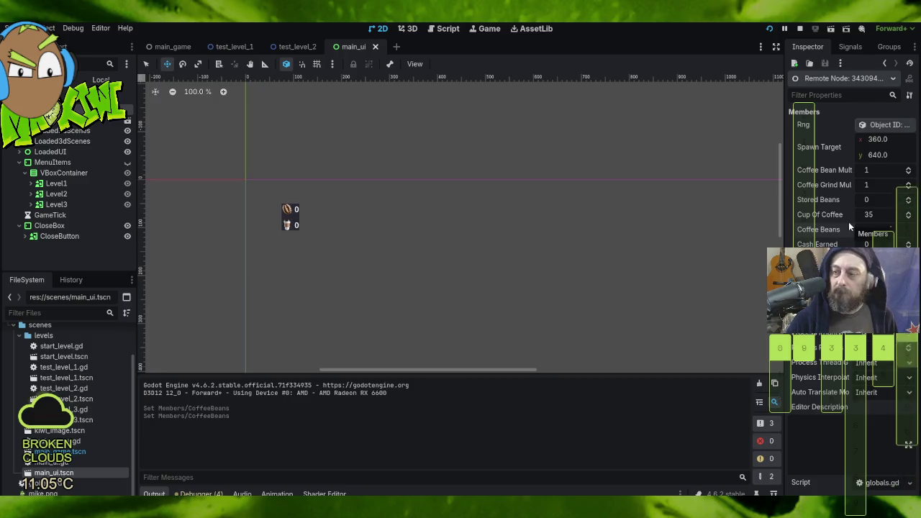
key("Return")
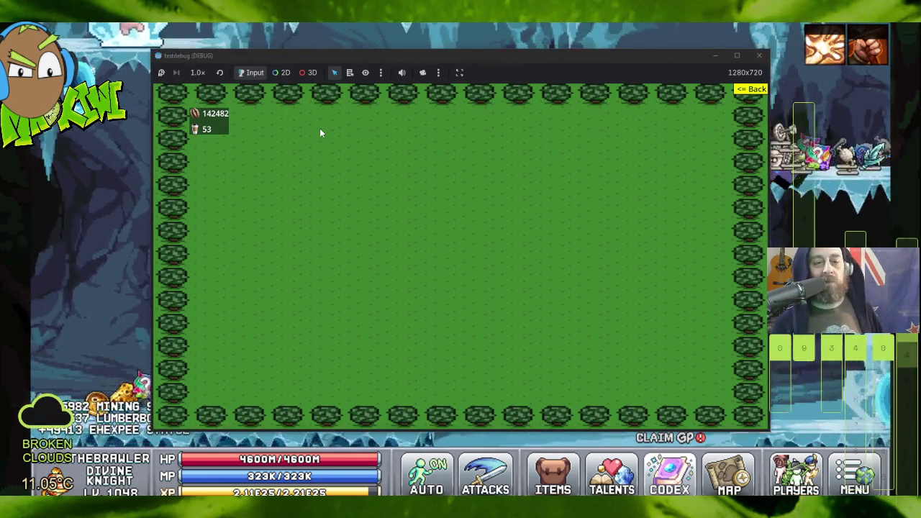
- Close the debug game window and switch over to File Explorer's assets/image folder
left_click(758, 57)
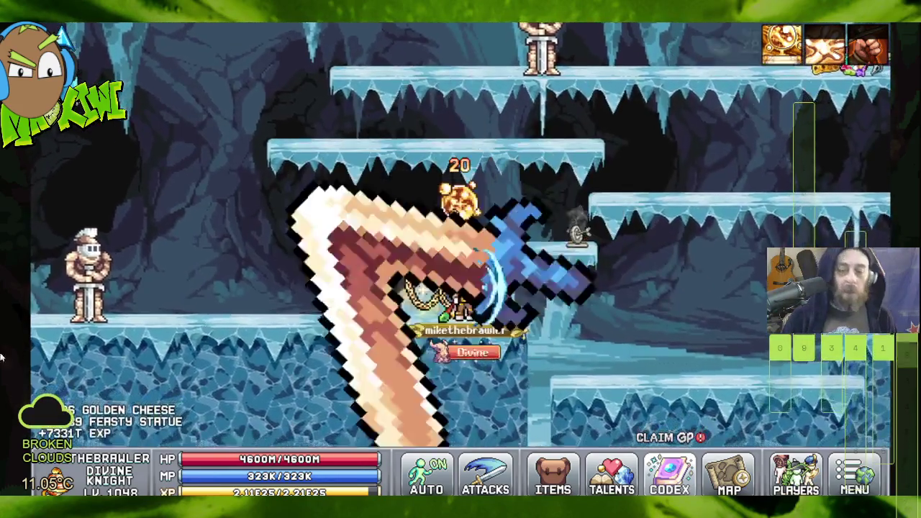
key("alt+Tab")
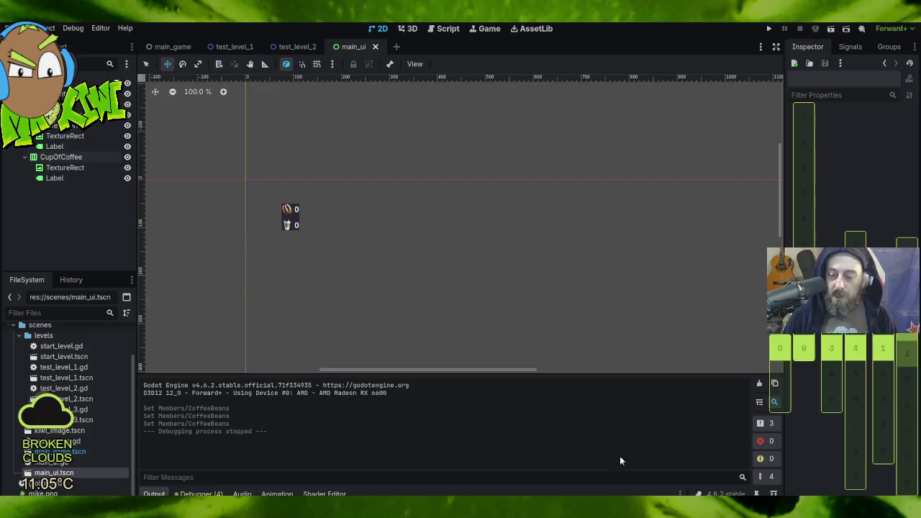
key("alt+Tab")
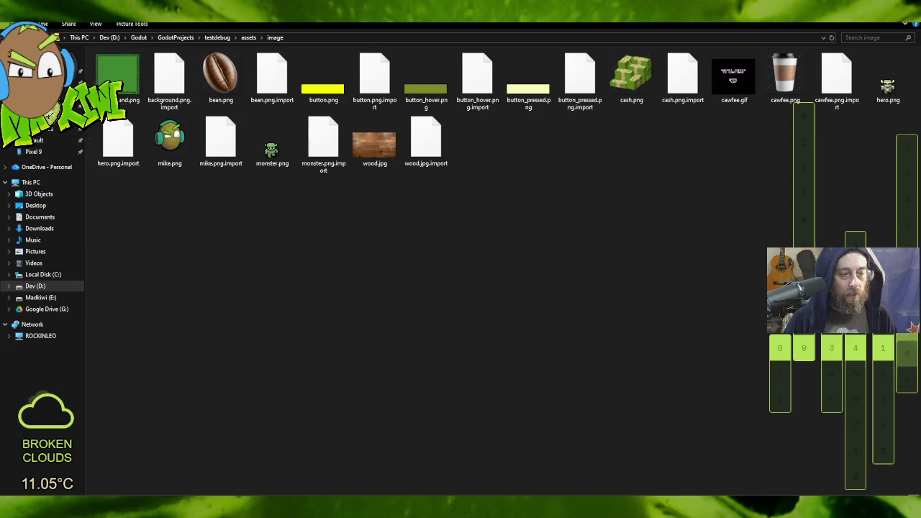
- Launch the Godot win64 executable from the Godot folder and open the Cawfee project
left_click(139, 37)
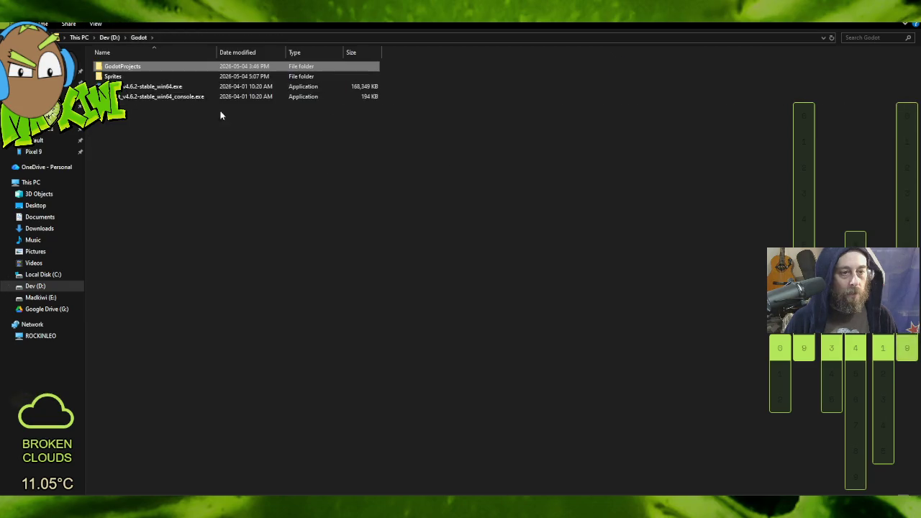
double_click(144, 89)
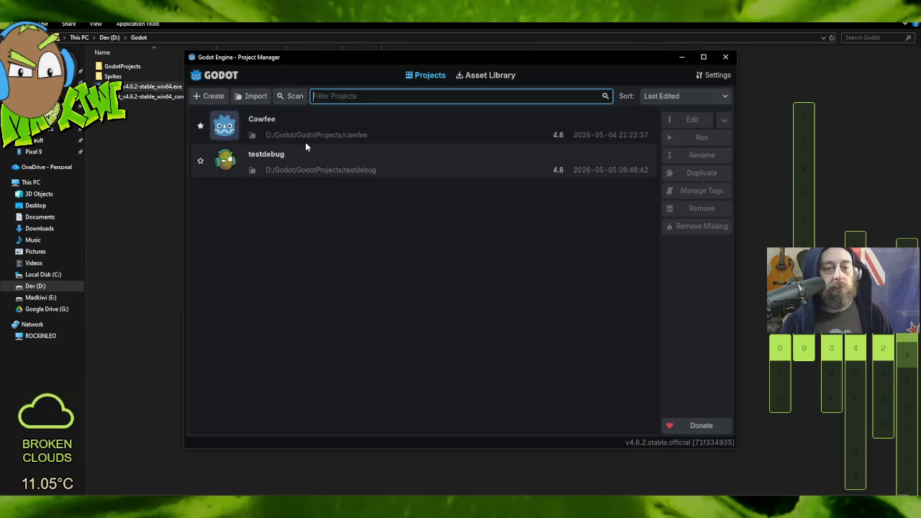
double_click(301, 128)
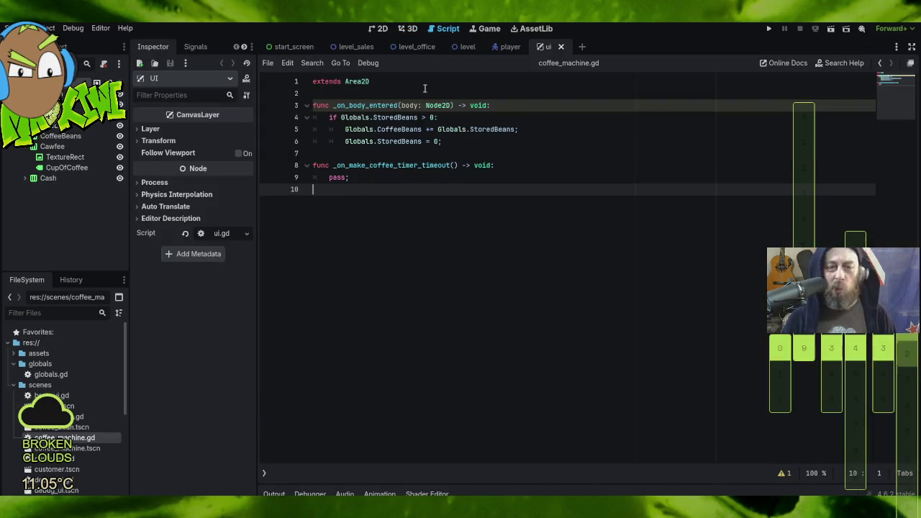
- Open Cawfee's player.gd and select its code, checking the CollisionShape2D properties
left_click(511, 46)
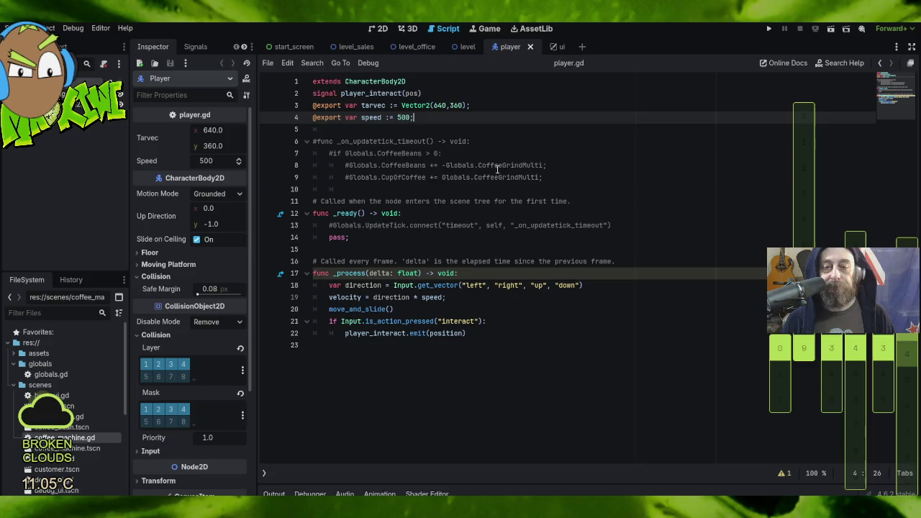
mouse_move(462, 366)
left_mouse_down()
mouse_move(403, 321)
mouse_move(324, 213)
mouse_move(262, 78)
left_mouse_up()
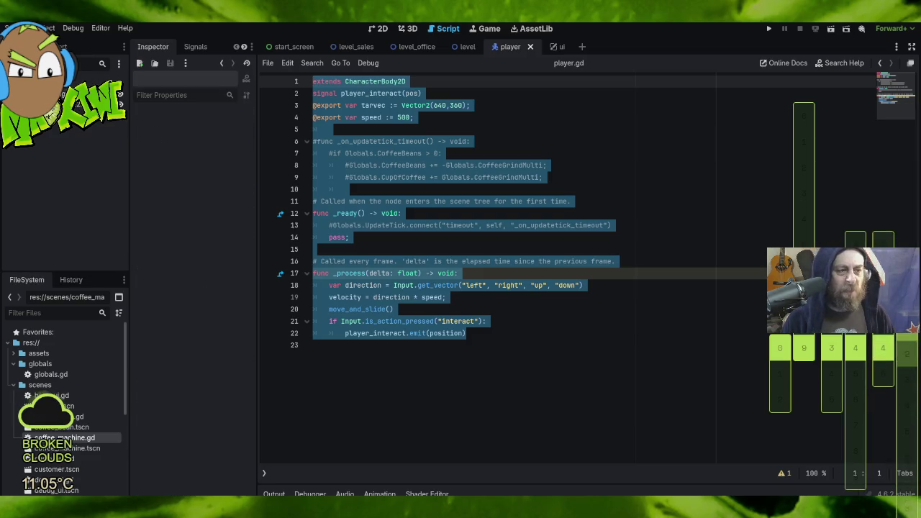
left_click(78, 108)
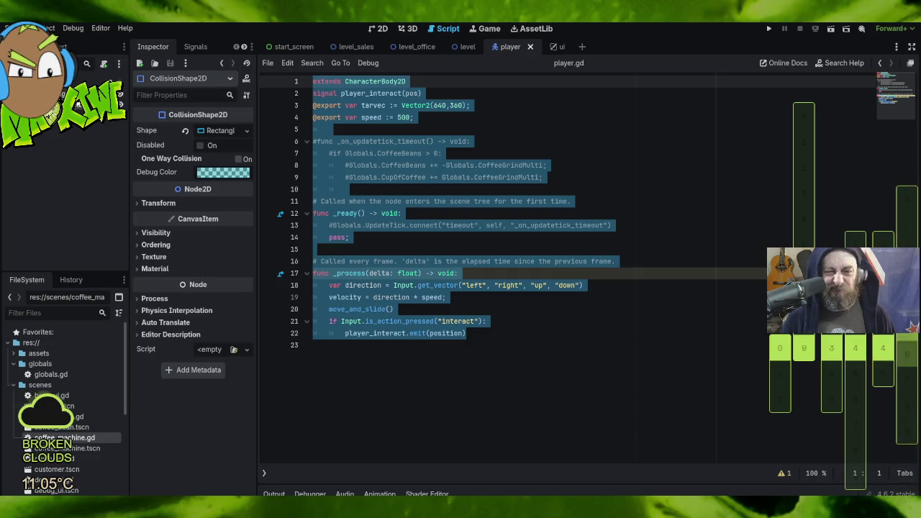
left_click(537, 335)
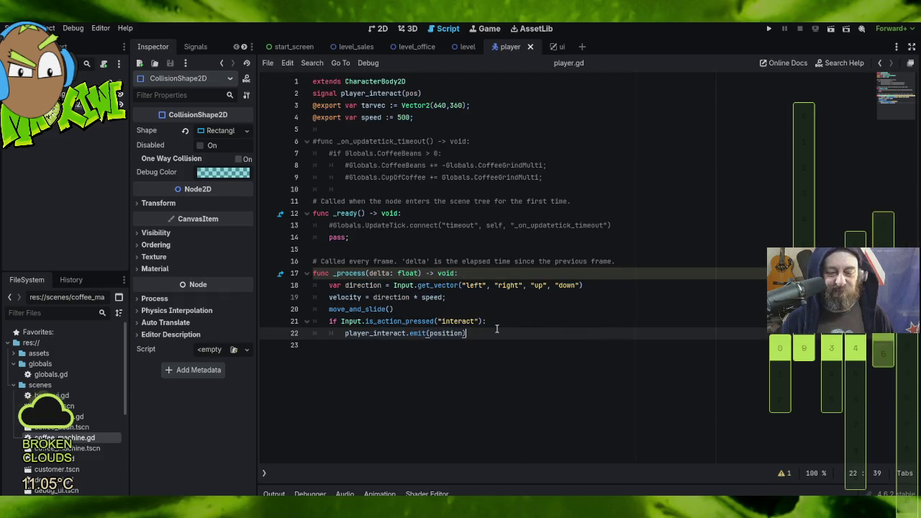
mouse_move(414, 309)
left_mouse_down()
mouse_move(338, 297)
mouse_move(309, 249)
mouse_move(238, 205)
mouse_move(238, 107)
mouse_move(213, 77)
mouse_move(231, 94)
left_mouse_up()
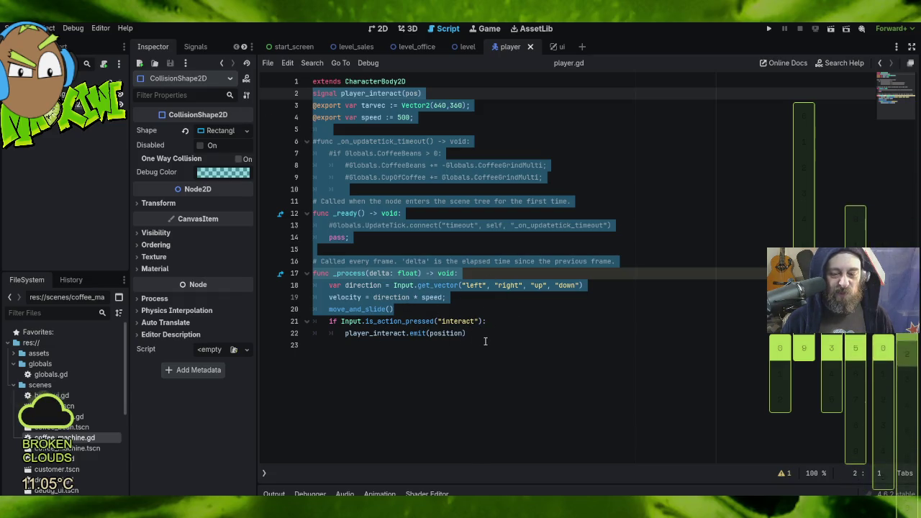
mouse_move(472, 332)
left_mouse_down()
mouse_move(331, 273)
mouse_move(312, 93)
left_mouse_up()
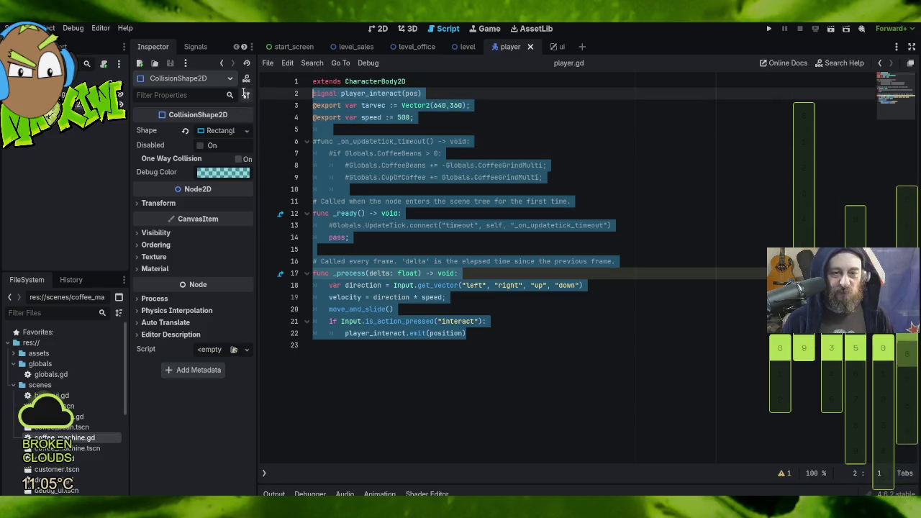
- Review the player.gd movement code in lines 17–20, then close the Cawfee editor window
left_click_drag(244, 92, 247, 75)
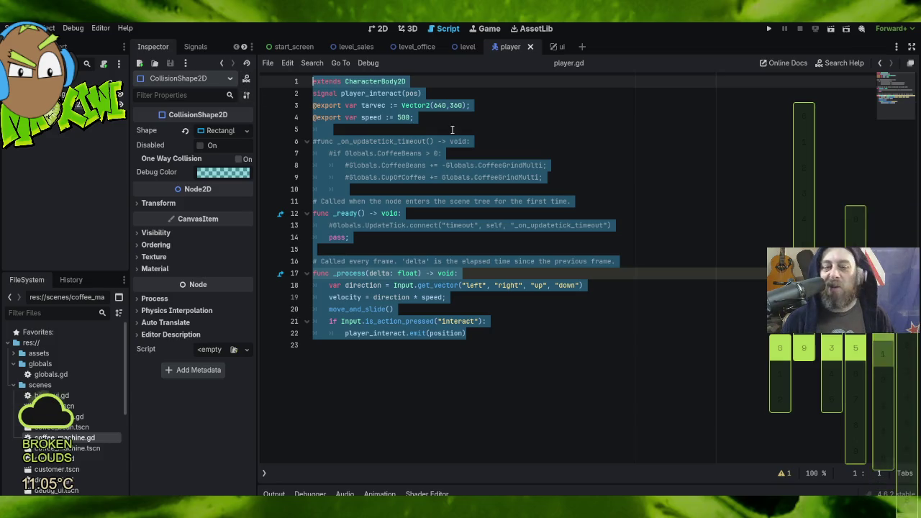
left_click(638, 234)
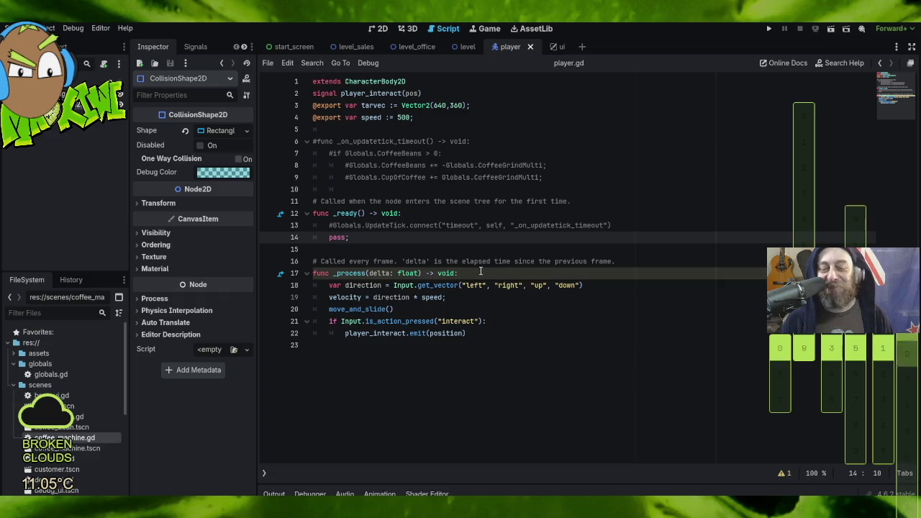
mouse_move(468, 273)
left_mouse_down()
mouse_move(539, 288)
mouse_move(544, 311)
left_mouse_up()
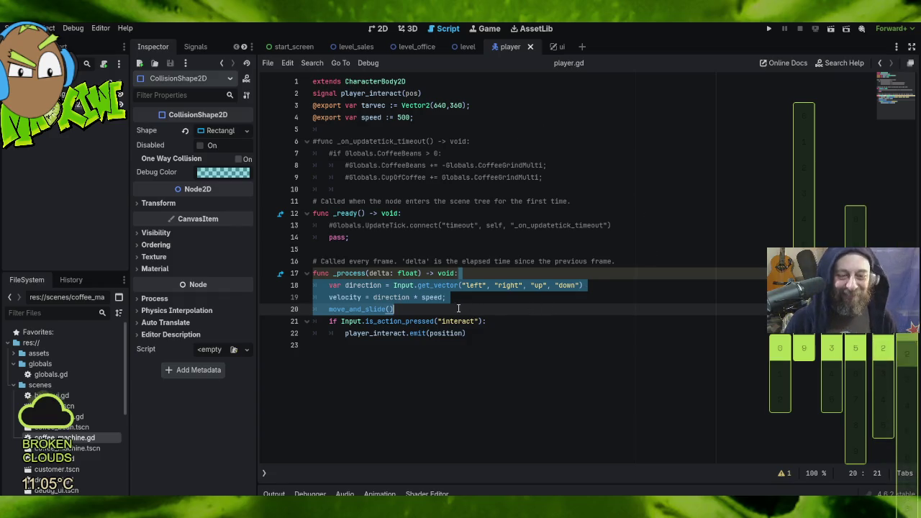
left_click(406, 309)
mouse_move(323, 272)
left_mouse_down()
mouse_move(295, 153)
mouse_move(273, 117)
mouse_move(246, 106)
left_mouse_up()
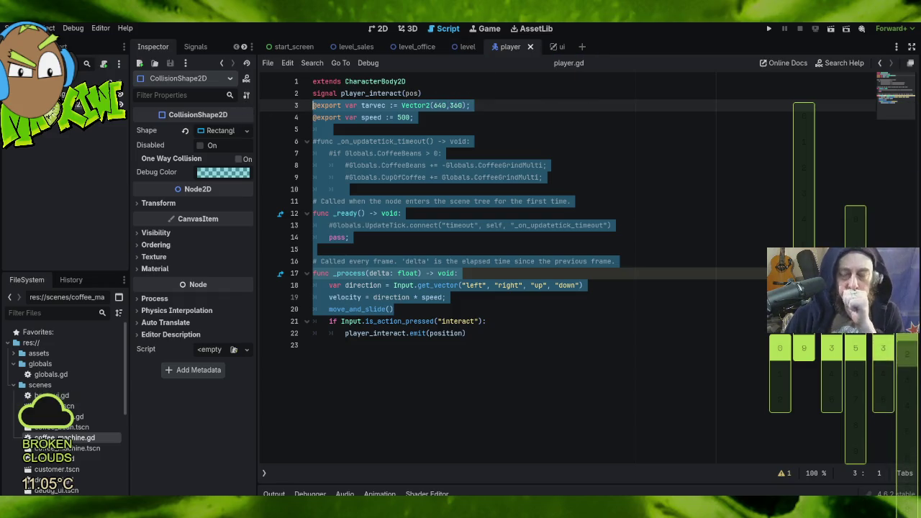
left_click(867, 23)
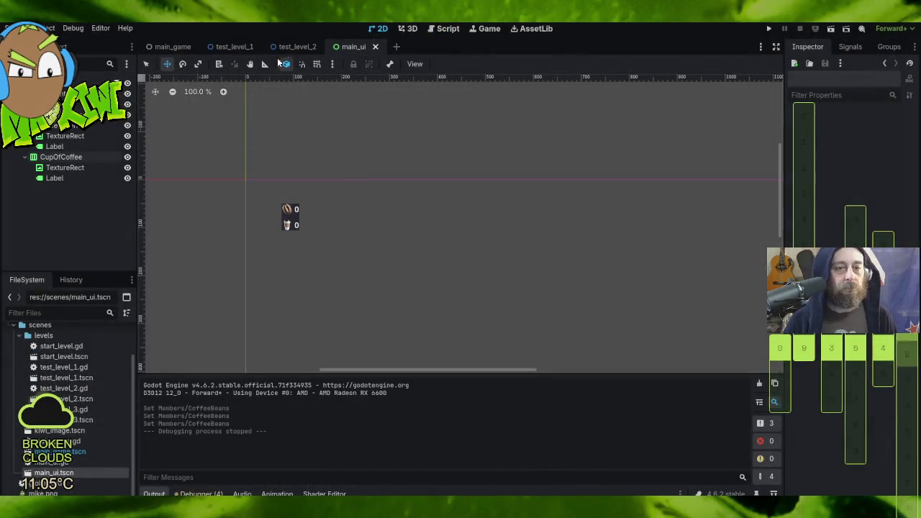
- Create a new scene with a CharacterBody2D as its root node
left_click(396, 46)
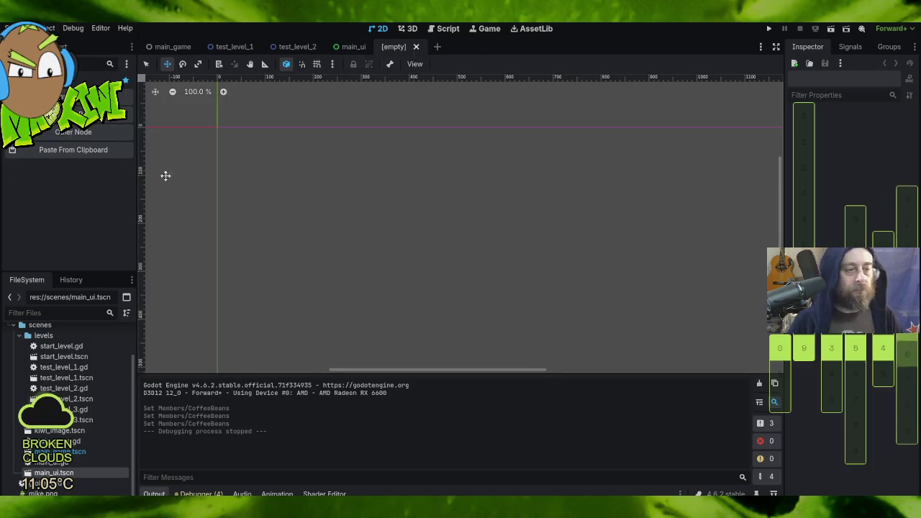
left_click(82, 132)
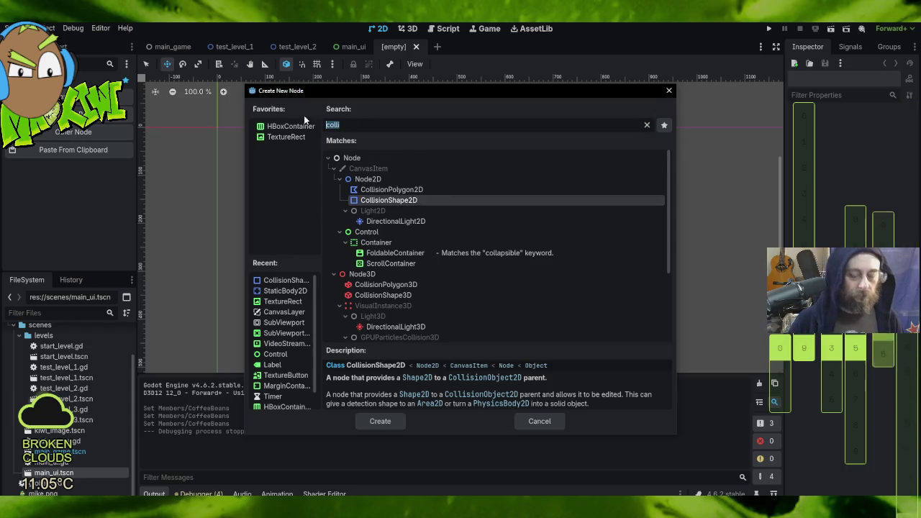
type("chgar")
key("BackSpace")
key("BackSpace")
key("BackSpace")
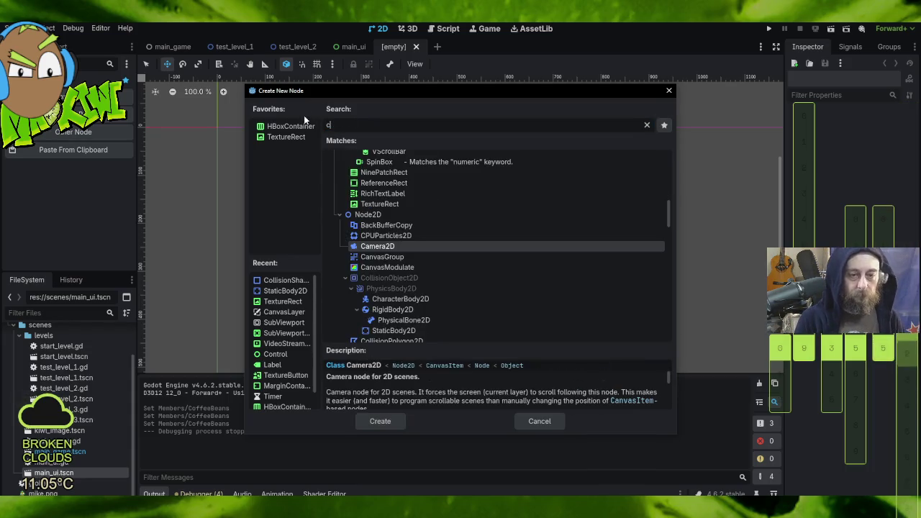
type("har")
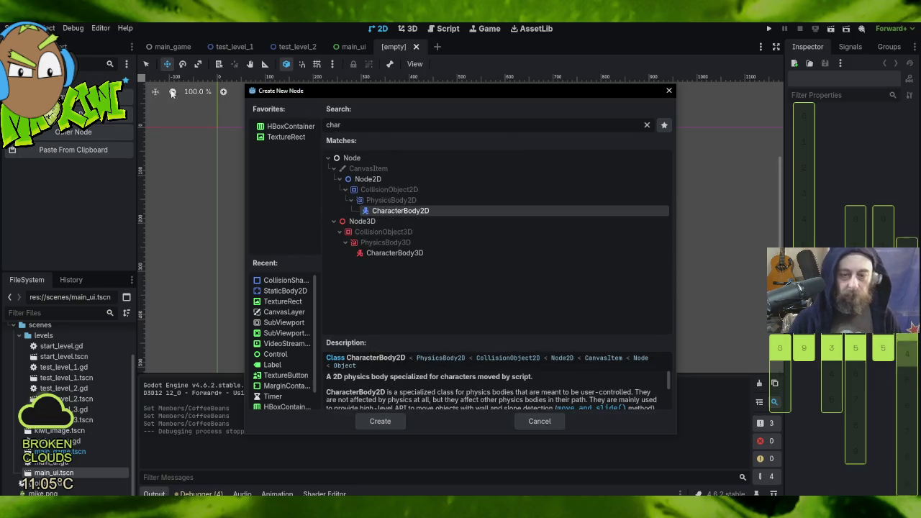
double_click(434, 212)
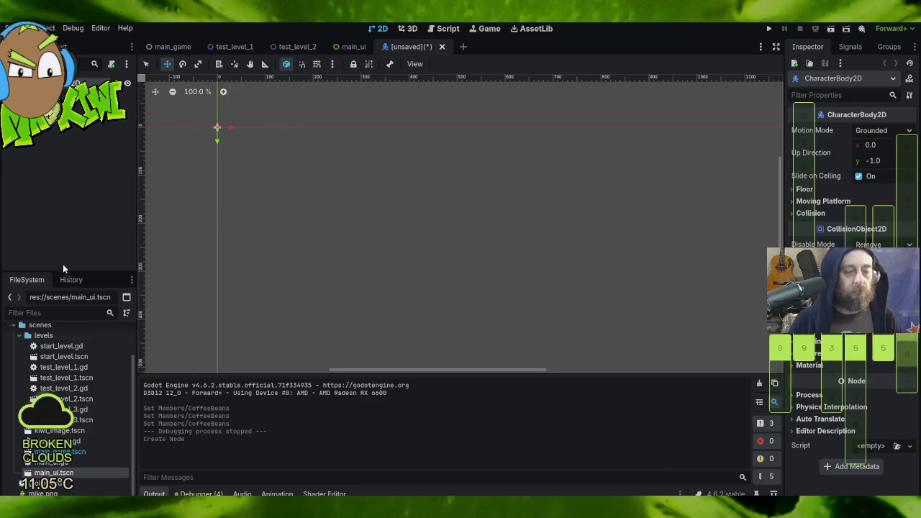
- Expand assets/image in FileSystem and try dropping hero.png into the scene
scroll(48, 386, "up", 2)
scroll(47, 386, "up", 1)
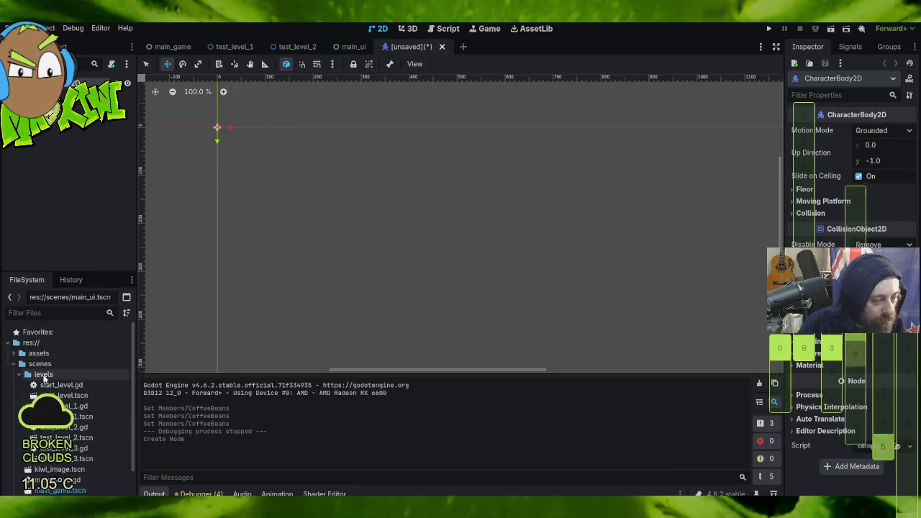
left_click(13, 354)
left_click(20, 364)
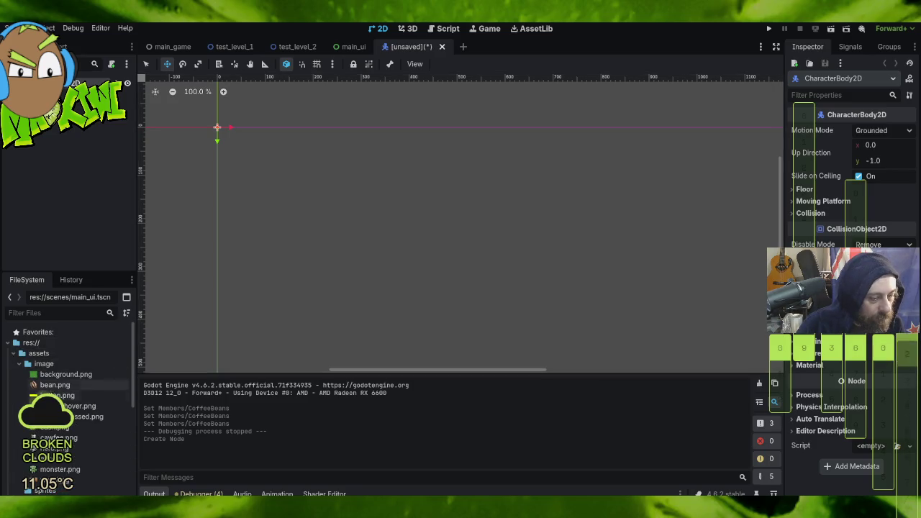
mouse_move(54, 448)
left_mouse_down()
mouse_move(658, 379)
mouse_move(860, 156)
mouse_move(187, 138)
left_mouse_up()
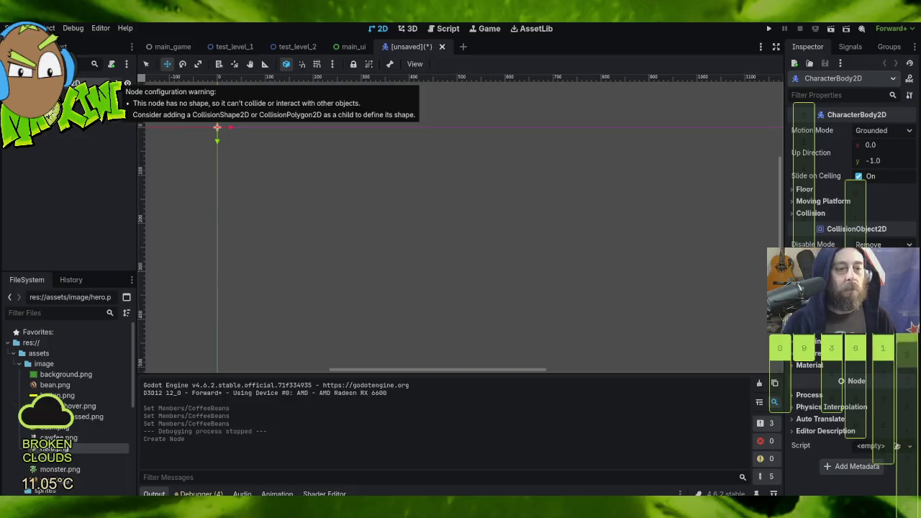
- Add CollisionShape2D and TextureRect child nodes to the CharacterBody2D
right_click(119, 84)
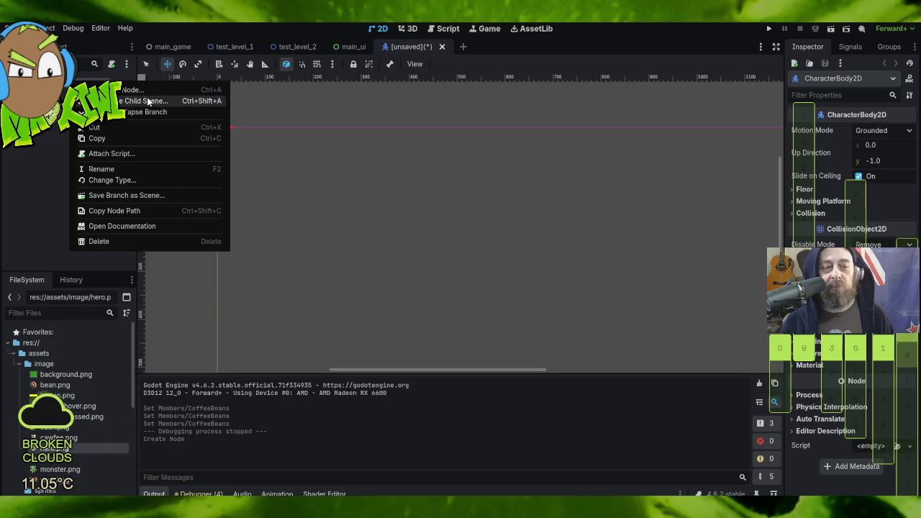
left_click(140, 92)
type("coll")
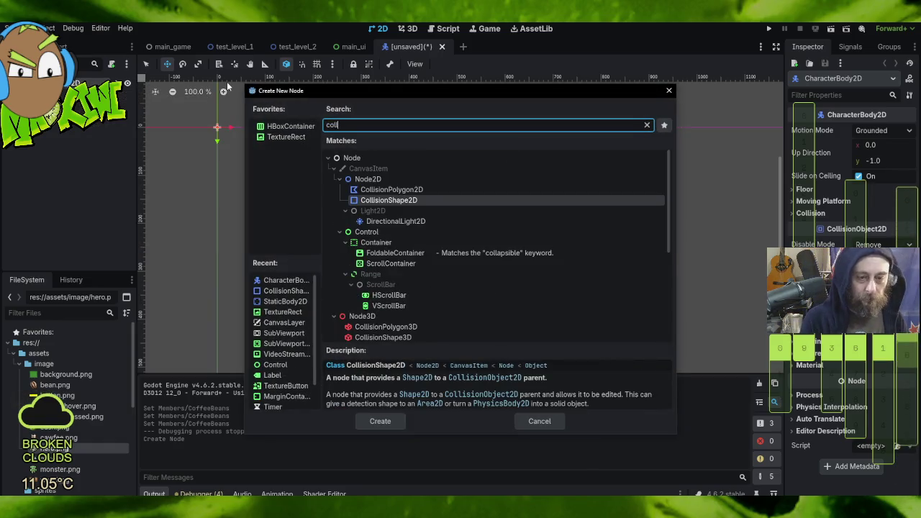
double_click(394, 199)
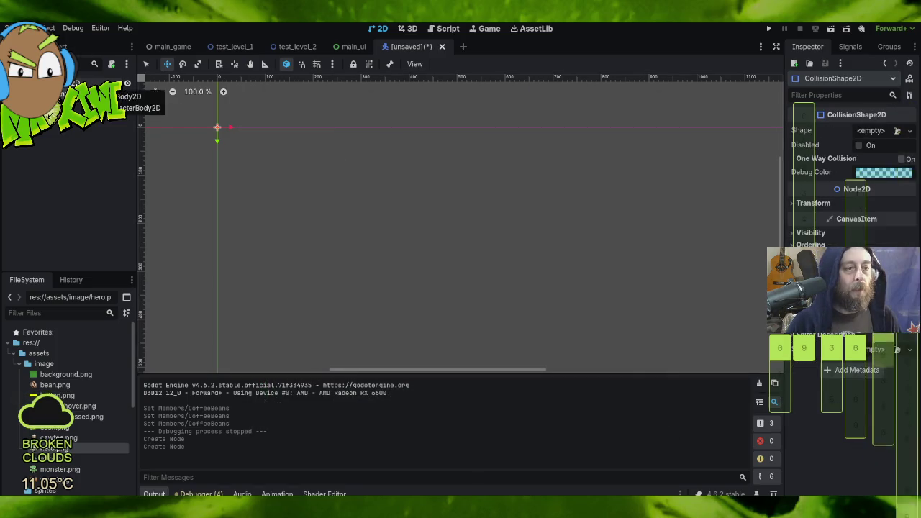
right_click(80, 85)
left_click(194, 96)
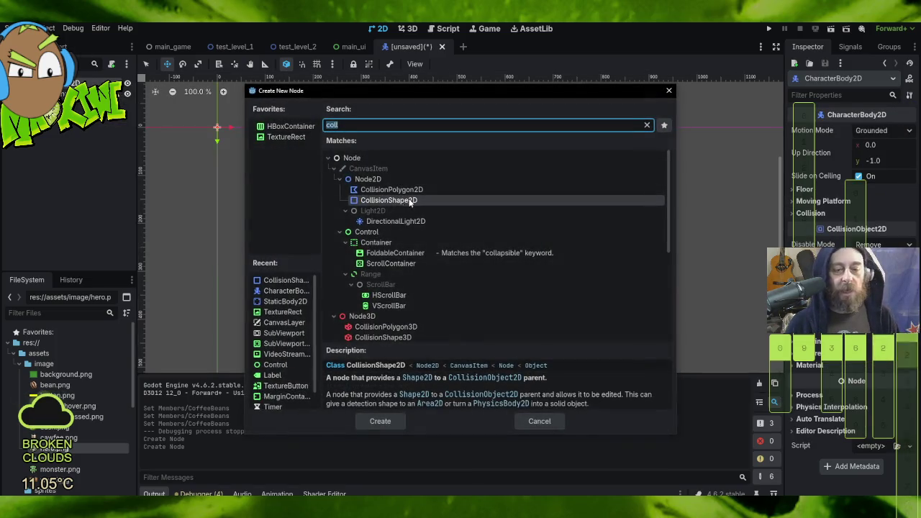
type("text")
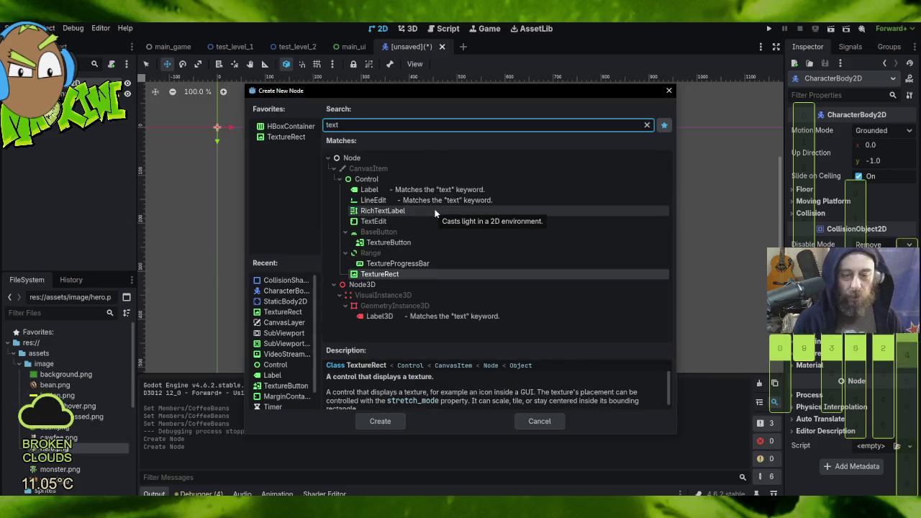
double_click(399, 275)
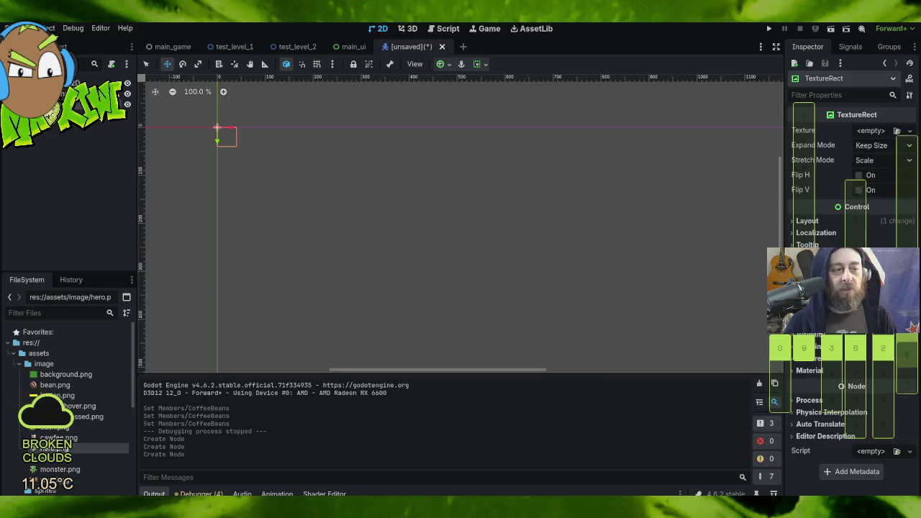
- Add a Sprite2D child node to the character body
right_click(54, 84)
left_click(86, 91)
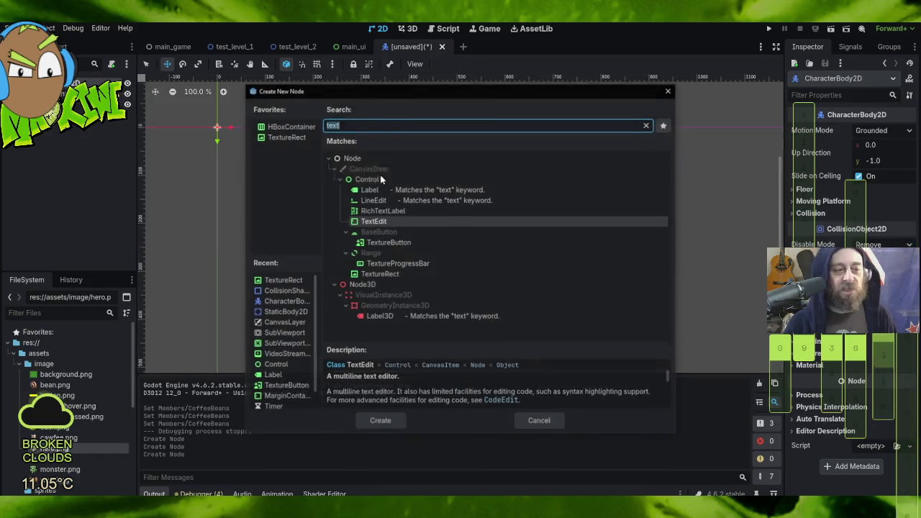
type("spr")
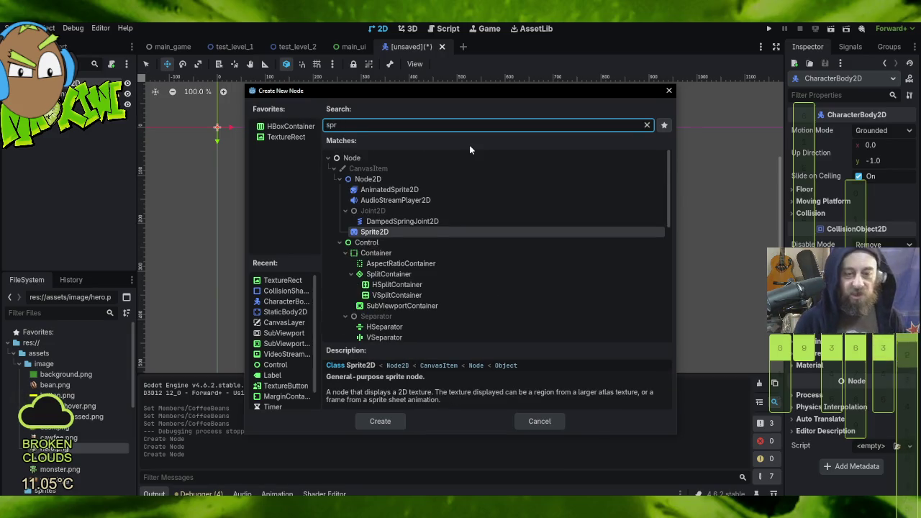
double_click(390, 231)
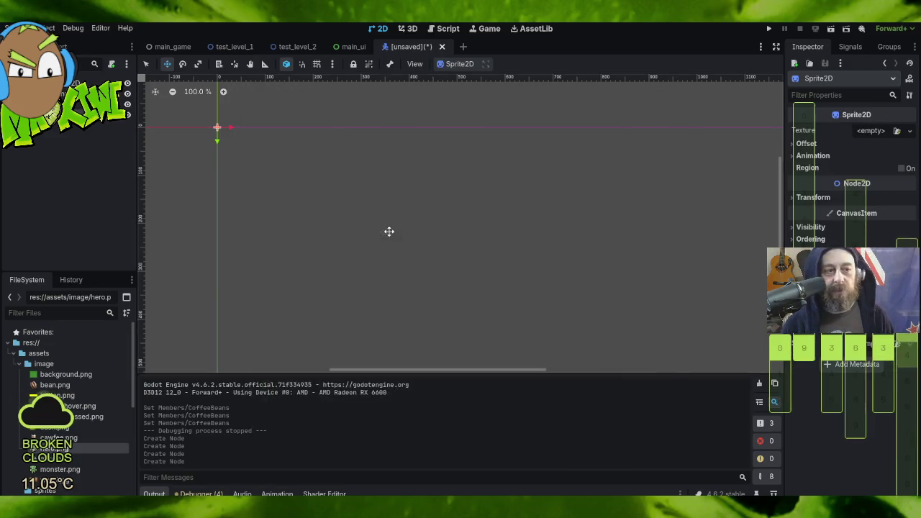
- Delete the TextureRect and move the Sprite2D under the character body
left_click(79, 104)
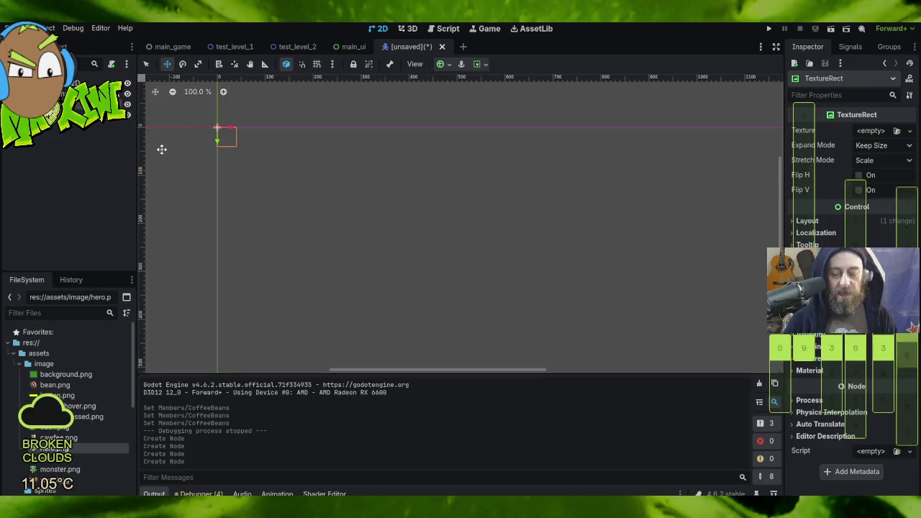
key("Delete")
left_click(433, 274)
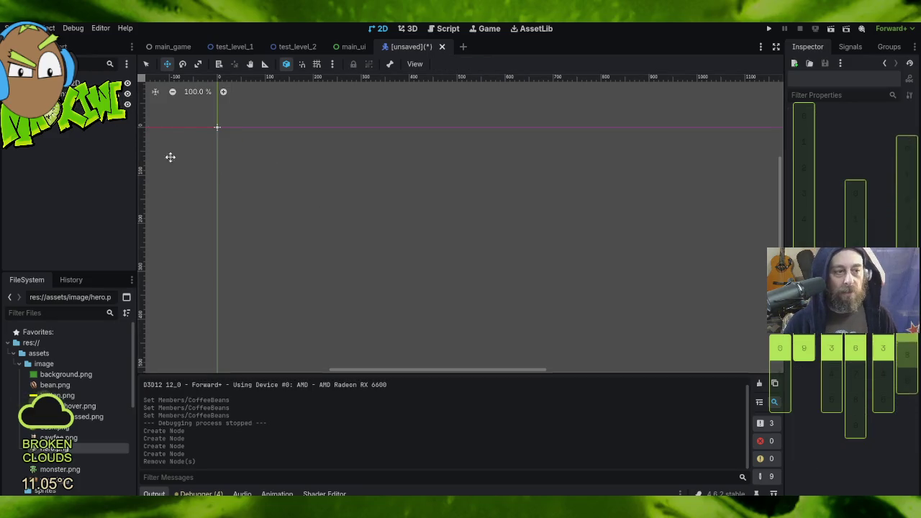
left_click_drag(79, 104, 65, 83)
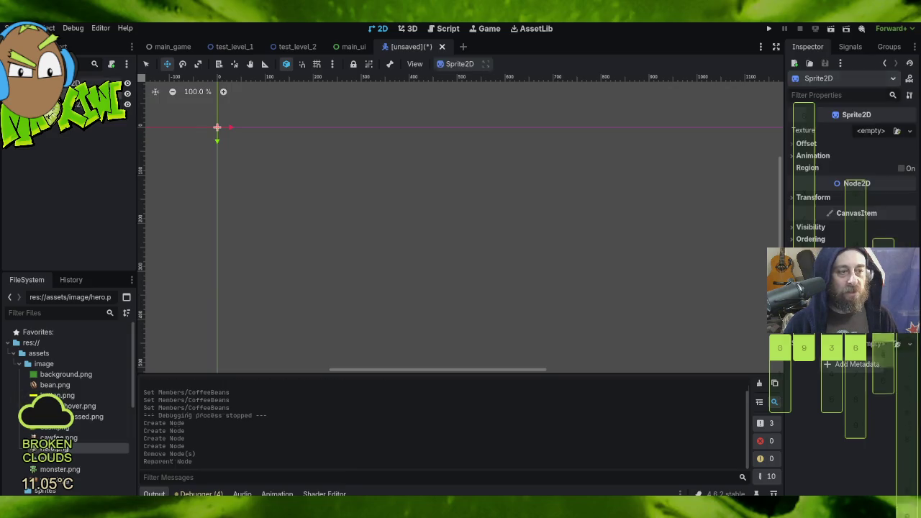
left_click(72, 94)
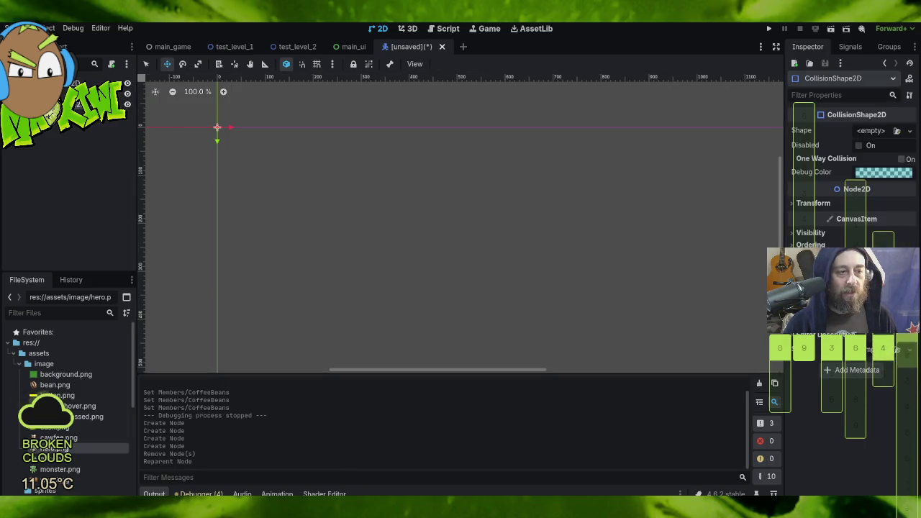
- Give the CollisionShape2D a RectangleShape2D and set the Sprite2D texture to hero.png
left_click(871, 131)
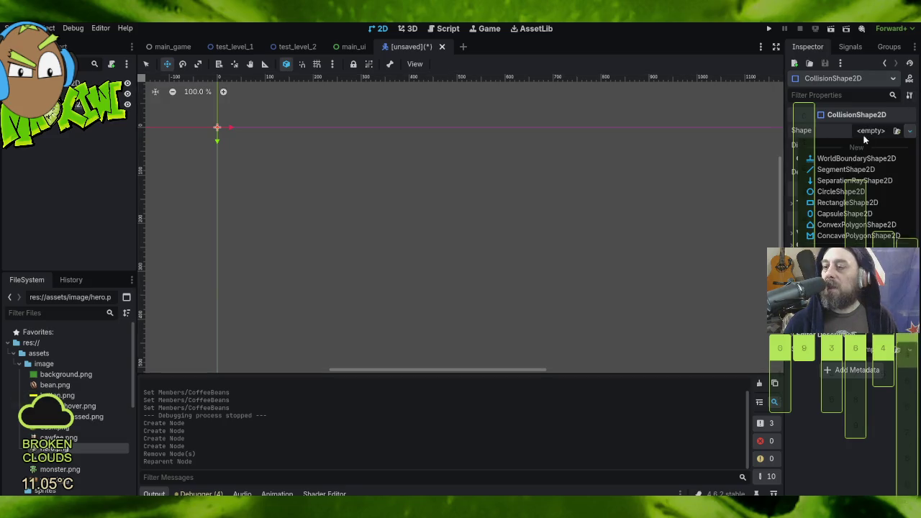
left_click(858, 203)
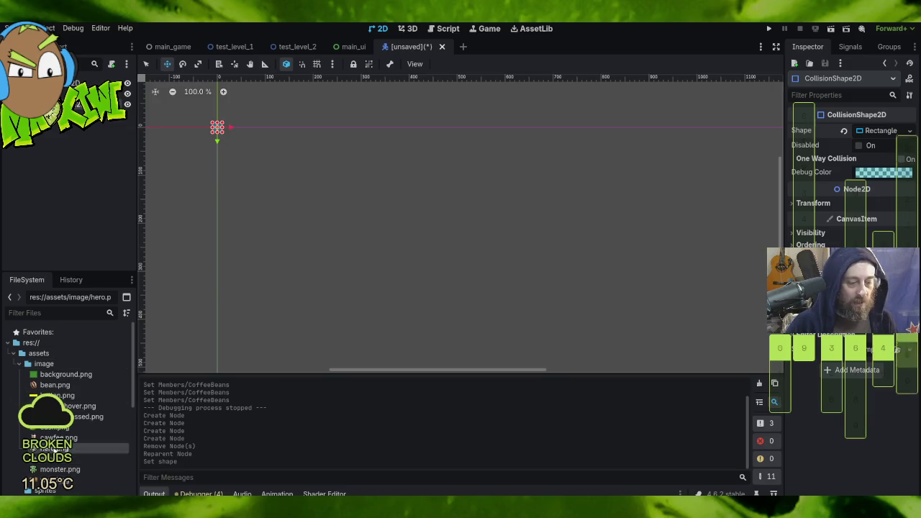
left_click(79, 82)
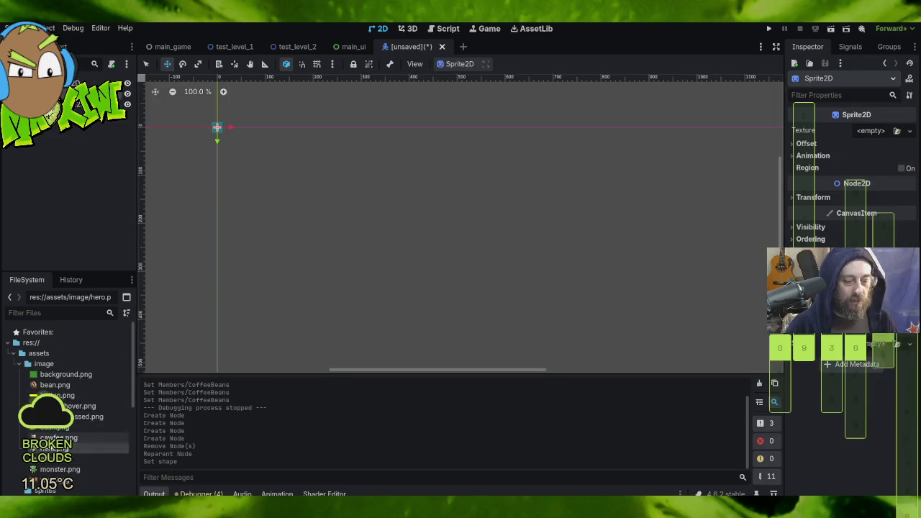
left_click_drag(41, 448, 535, 292)
left_click_drag(849, 137, 870, 134)
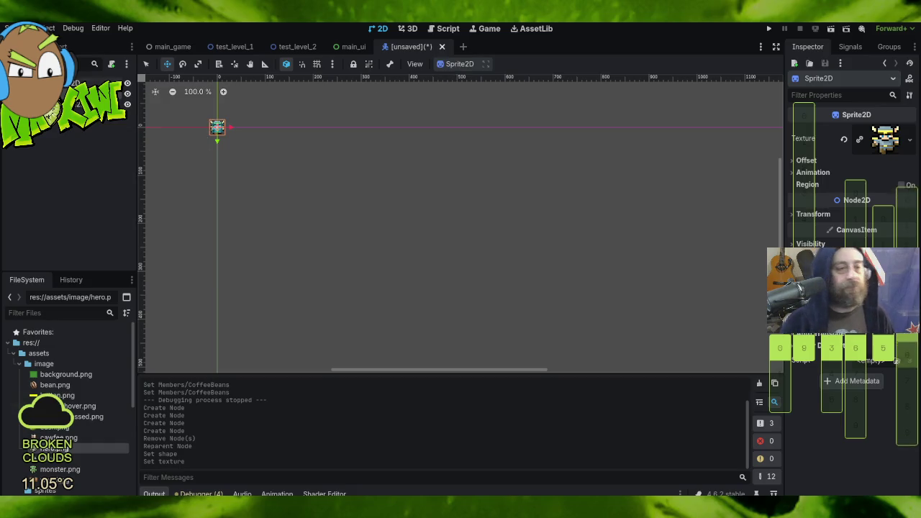
left_click(96, 82)
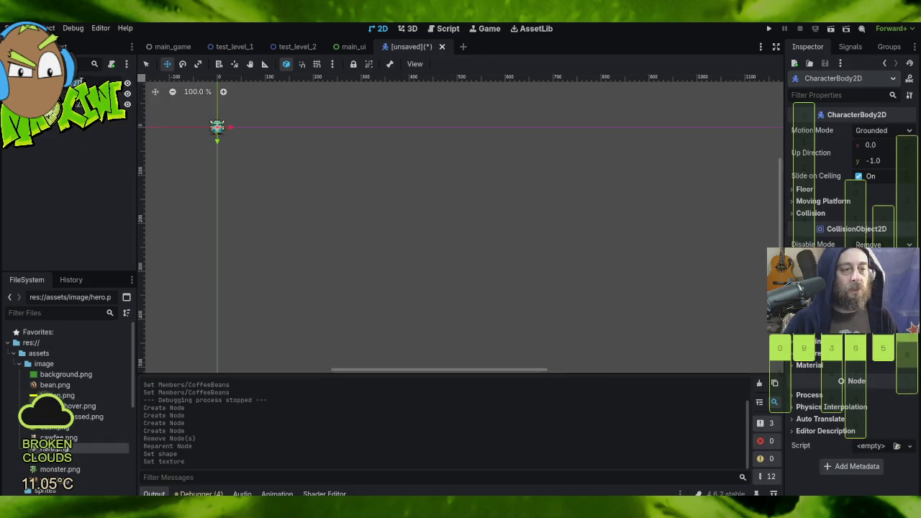
- Rename the root CharacterBody2D node to 'Player'
key("F2")
type("Player")
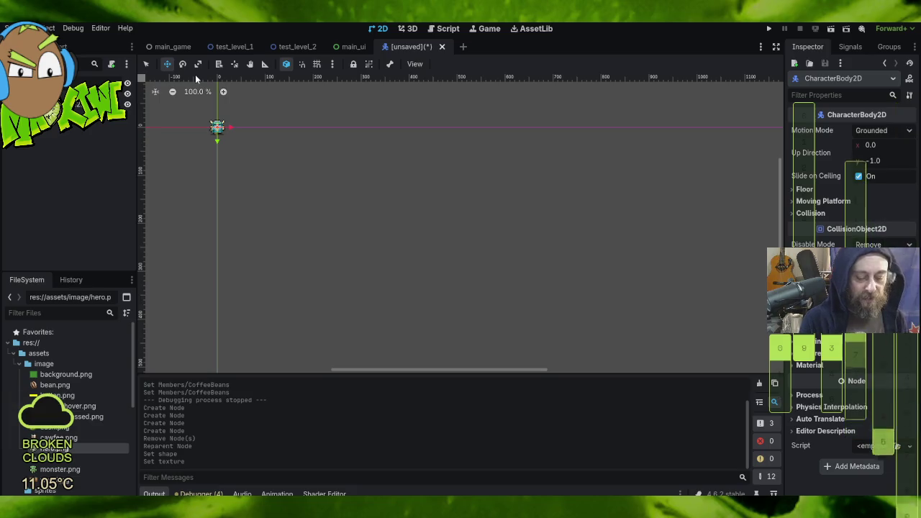
key("Return")
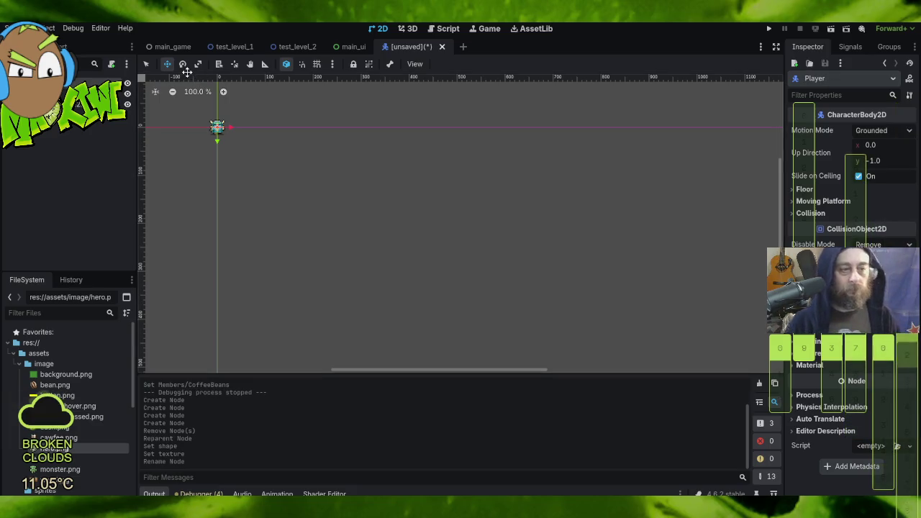
- Rename the Sprite2D child of Player to 'PlayerImage'
key("Down")
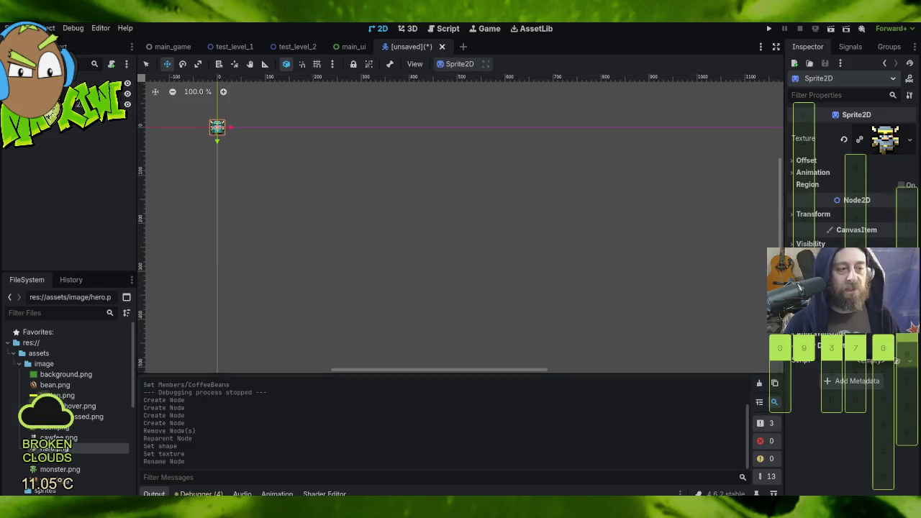
key("F2")
type("PlayerImage")
key("Return")
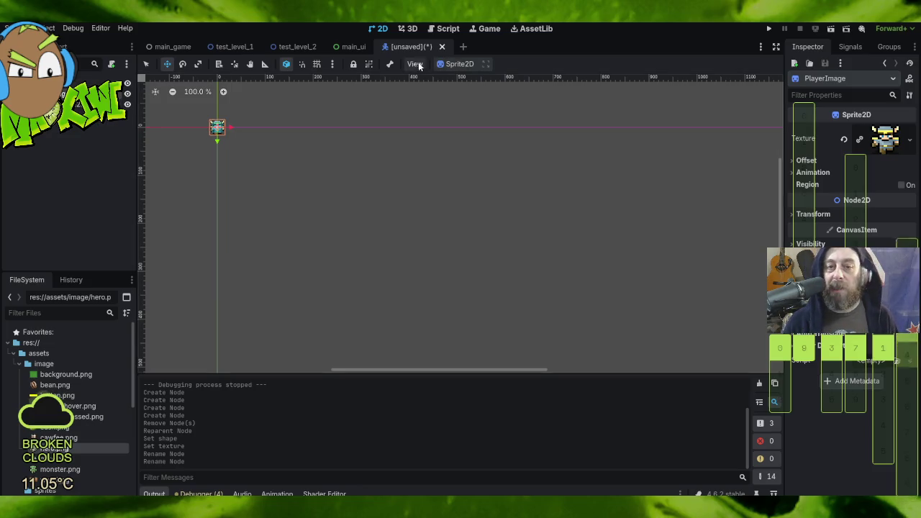
left_click(72, 105)
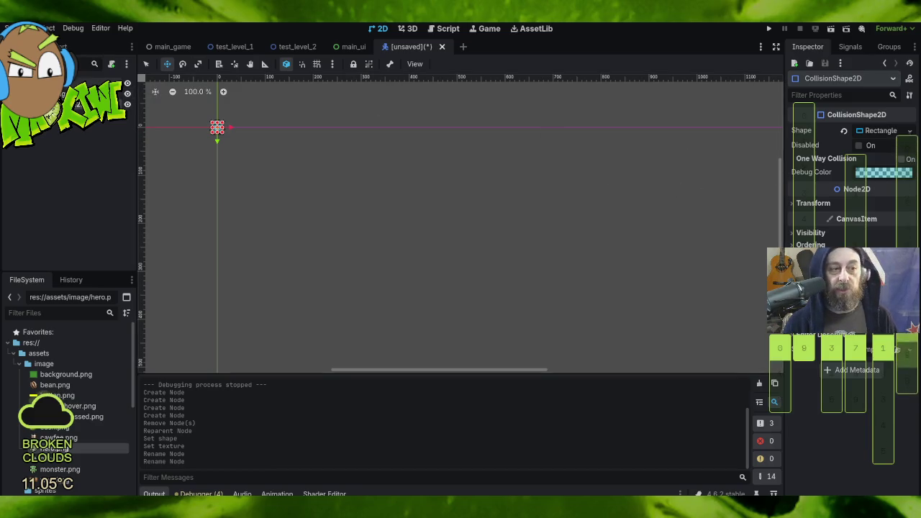
- Look over the Player's Collision settings and check the CollisionShape2D's shape
left_click(65, 83)
left_click(795, 213)
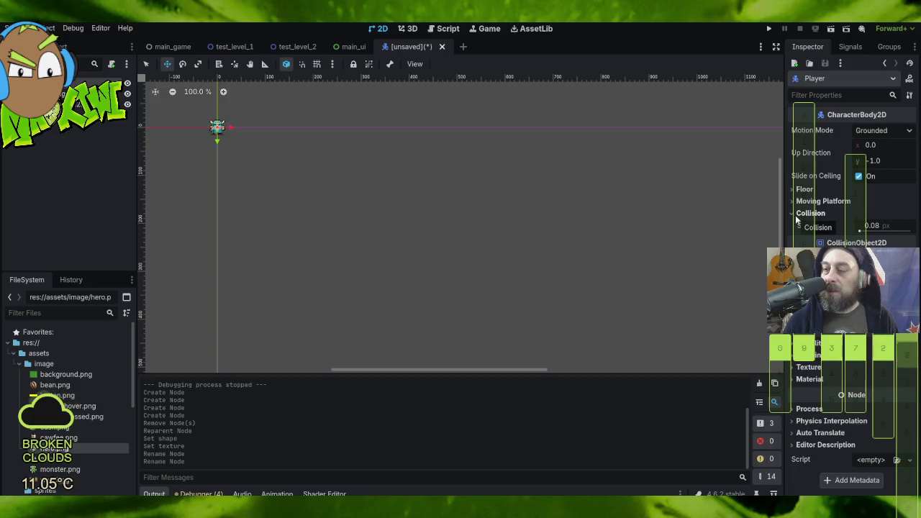
left_click(797, 219)
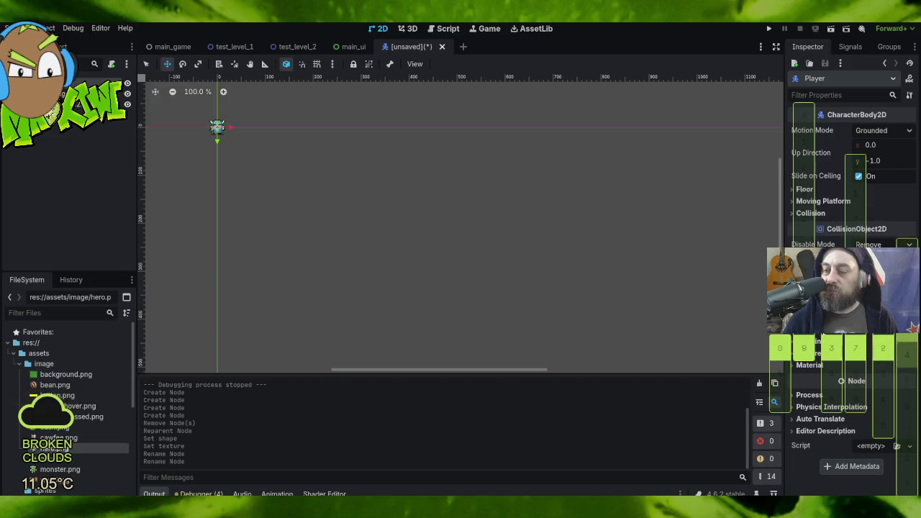
left_click(65, 105)
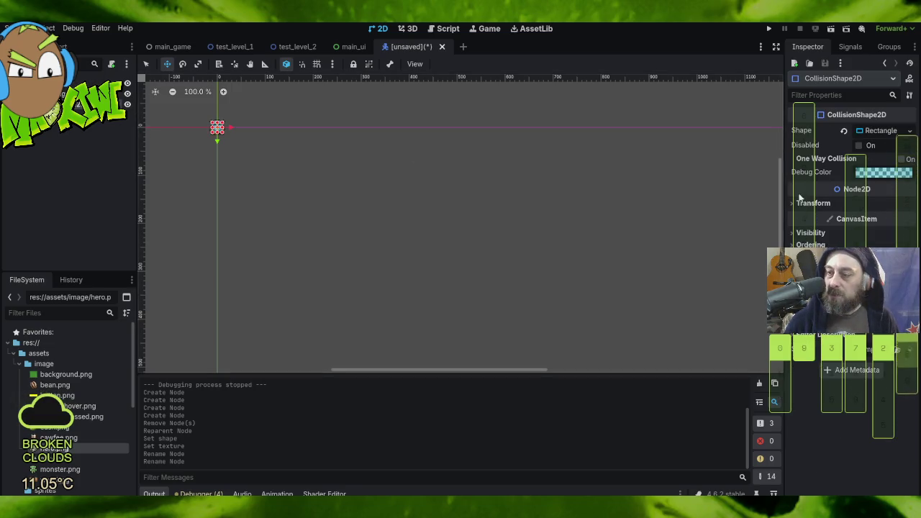
left_click(217, 127)
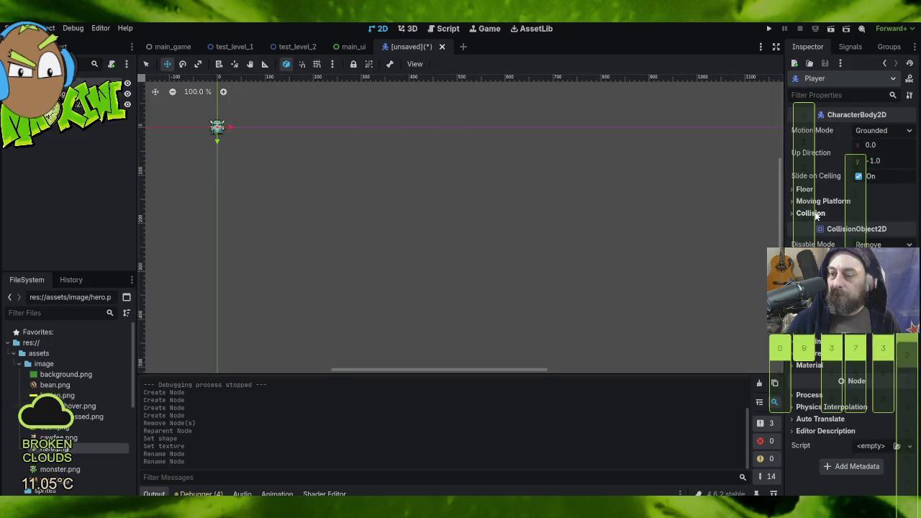
- Toggle bits in the Player's collision Layer and Mask in the Inspector
mouse_move(833, 228)
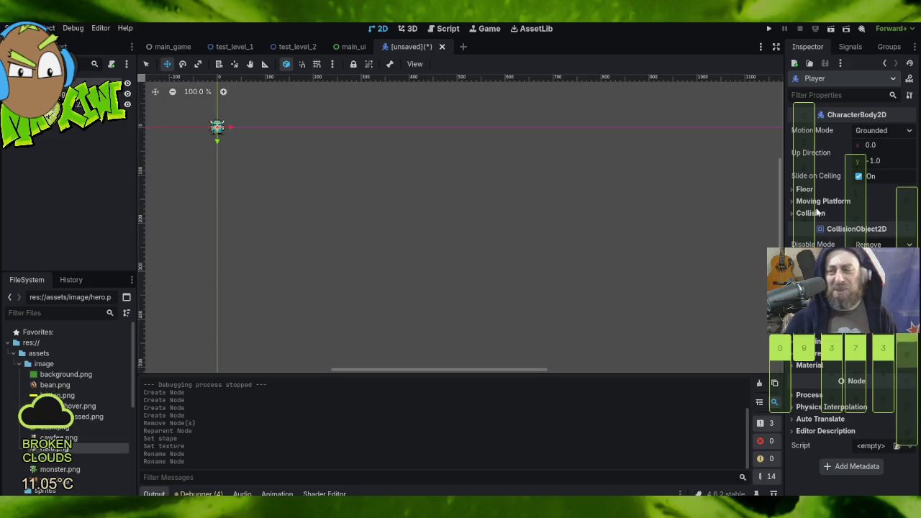
left_click(825, 214)
left_click(825, 214)
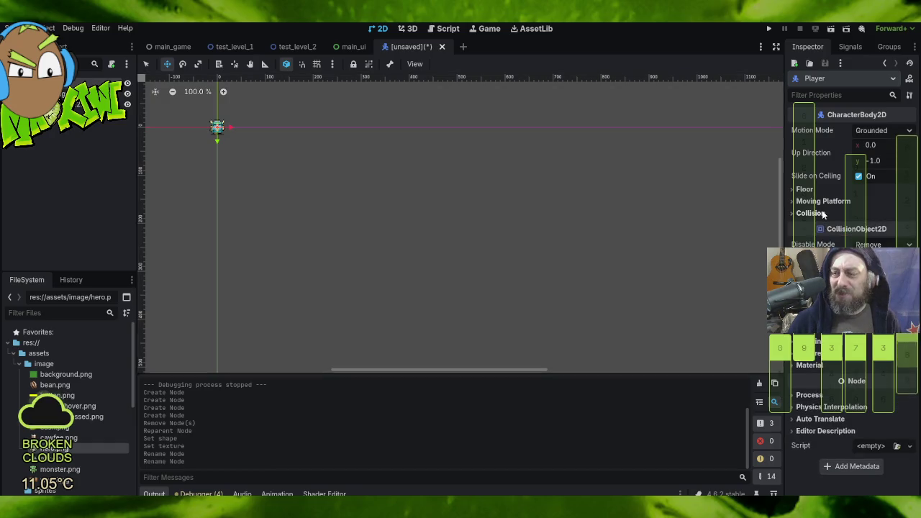
left_click(820, 259)
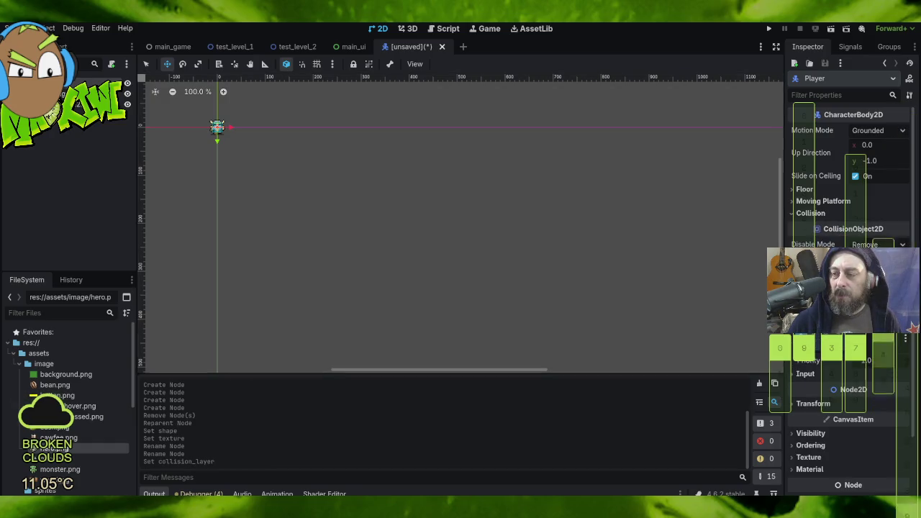
left_click(835, 282)
left_click(843, 317)
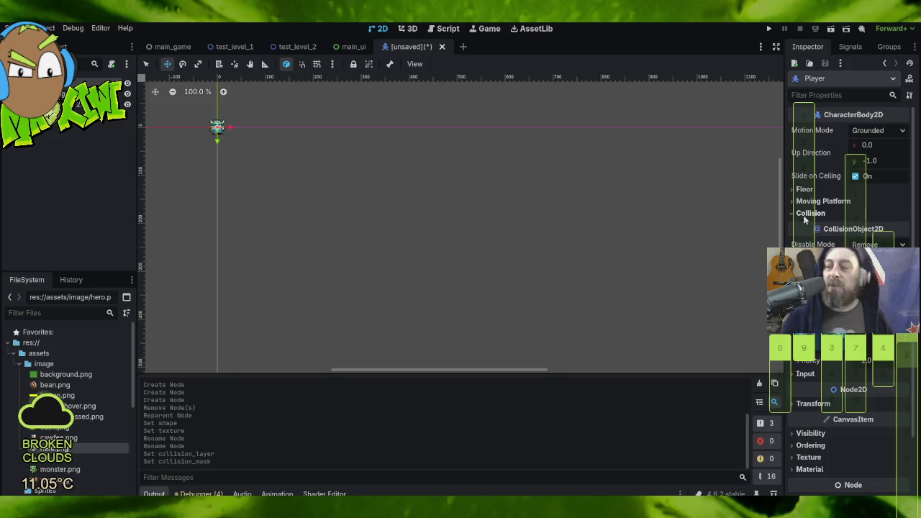
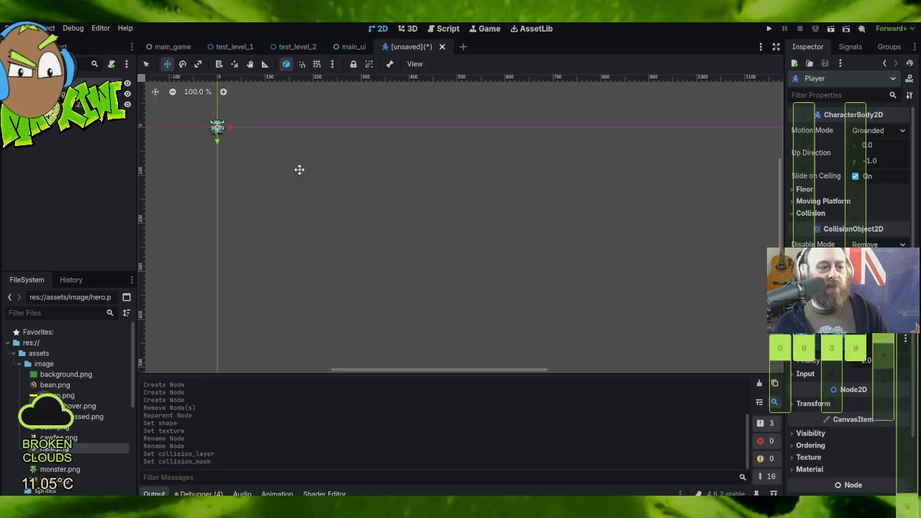
- Drag the CollisionShape2D rectangle's corners out so it covers the entire hero sprite
left_click(205, 133)
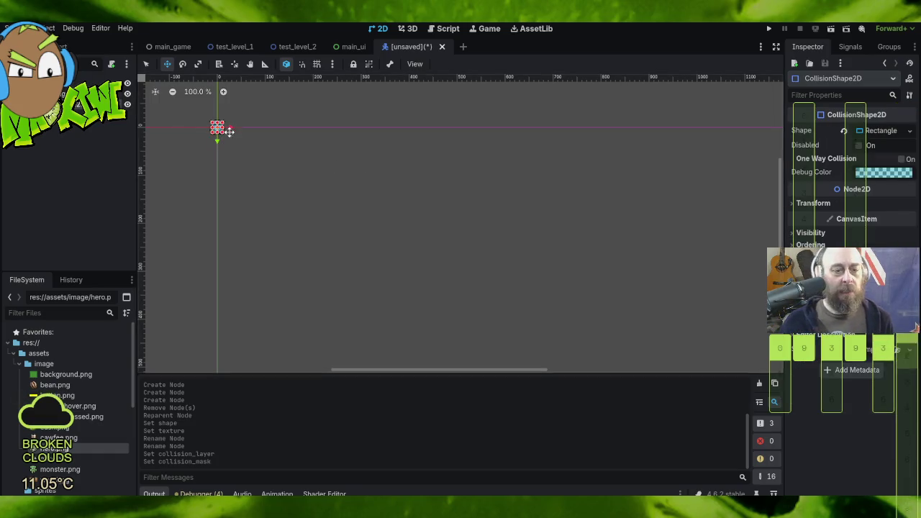
scroll(198, 133, "up", 8)
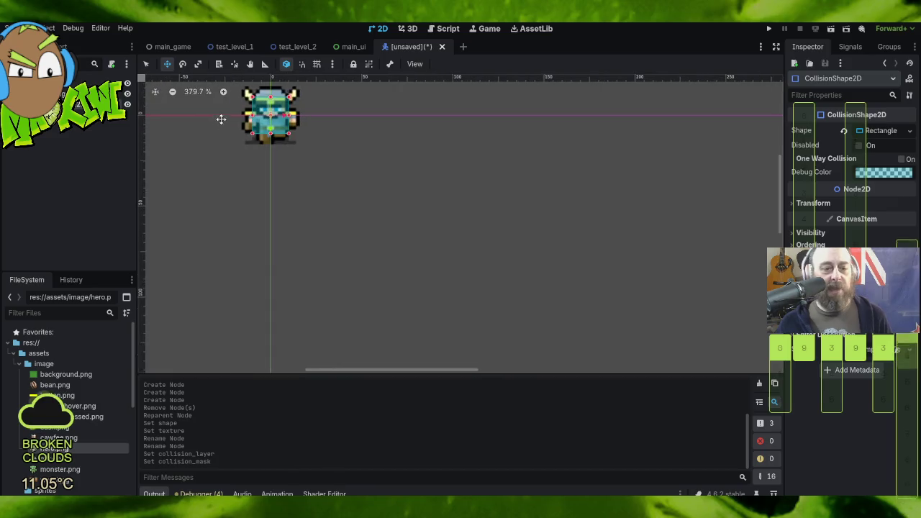
left_click_drag(436, 127, 487, 261)
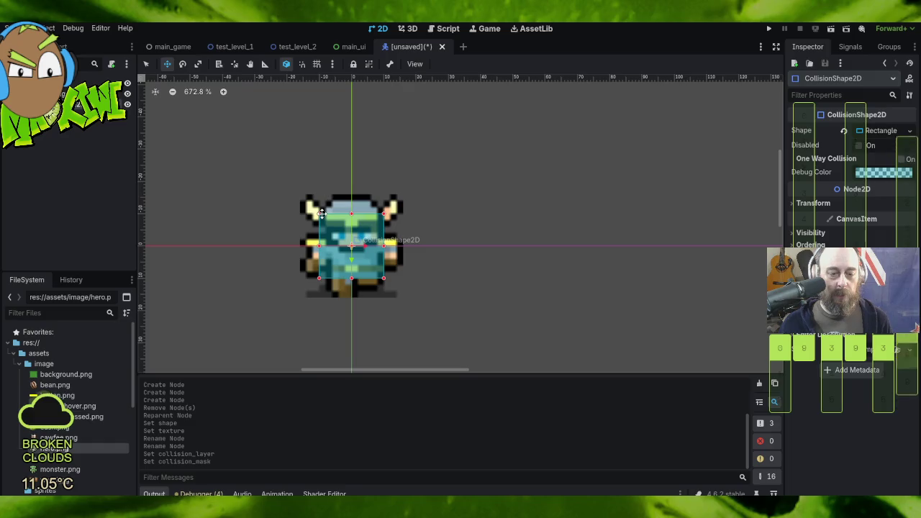
left_click_drag(319, 213, 298, 195)
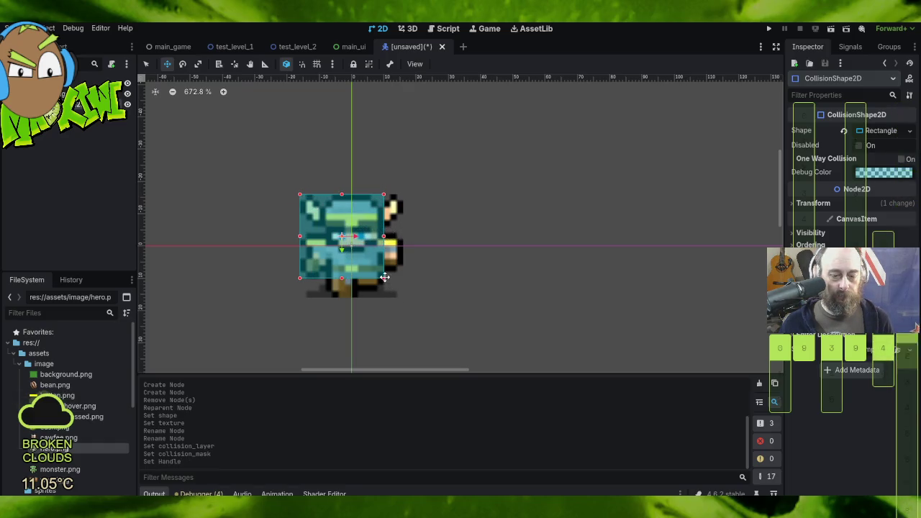
left_click_drag(385, 278, 403, 298)
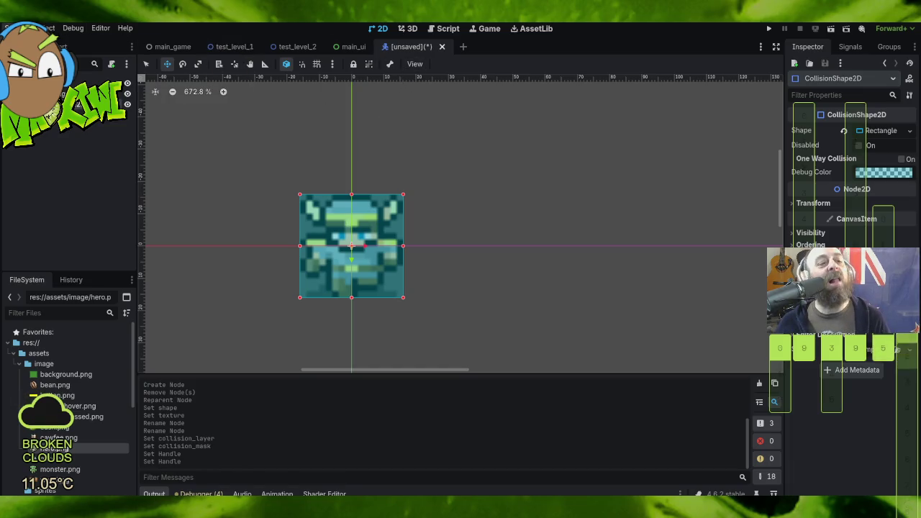
key("ctrl+s")
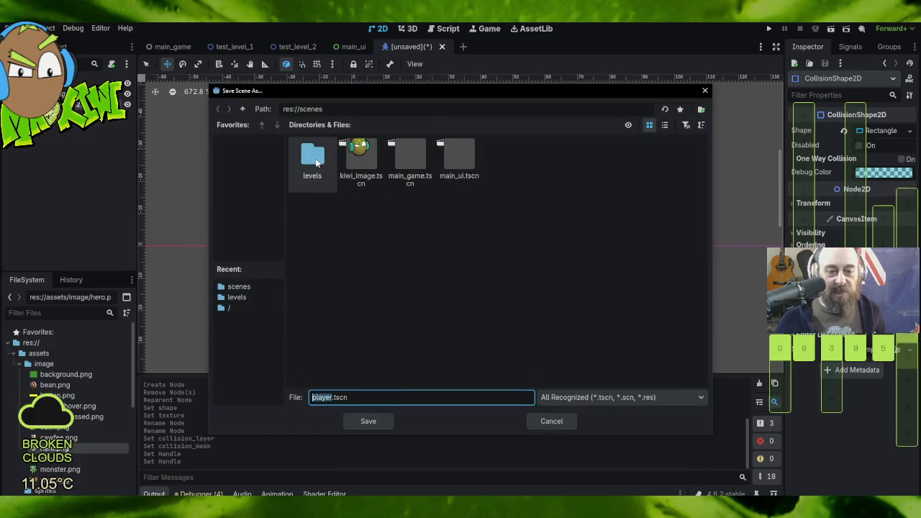
- Save the scene as player.tscn in res://scenes, then select the Player root node
left_click(369, 421)
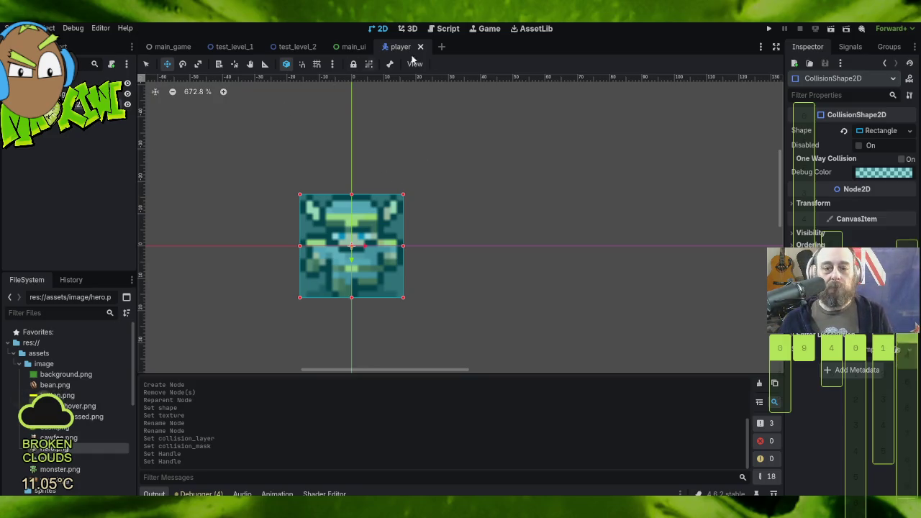
left_click(93, 82)
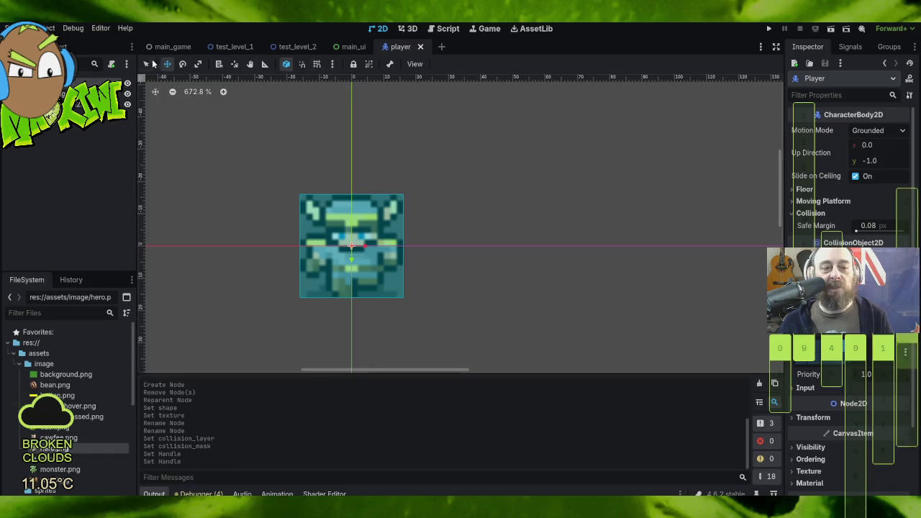
- Attach res://scenes/player.gd with the Basic Movement template to Player and select all its code
left_click(111, 66)
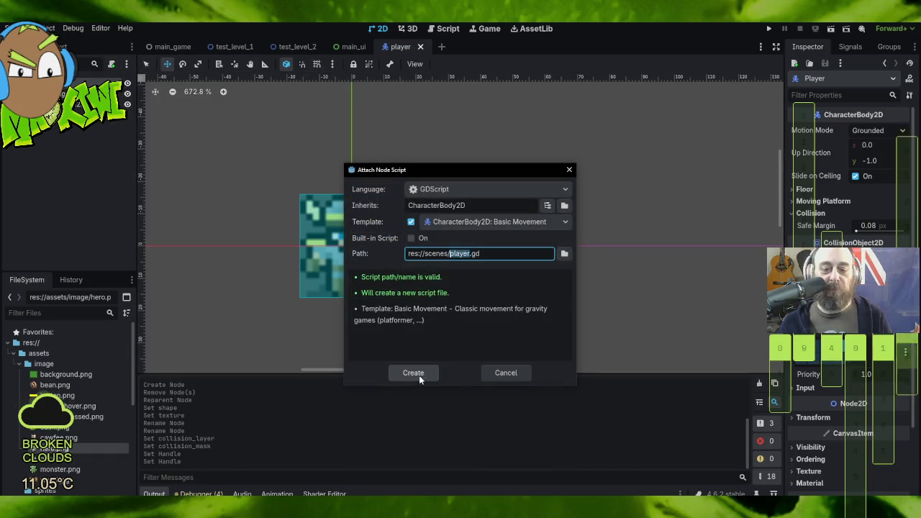
left_click(413, 373)
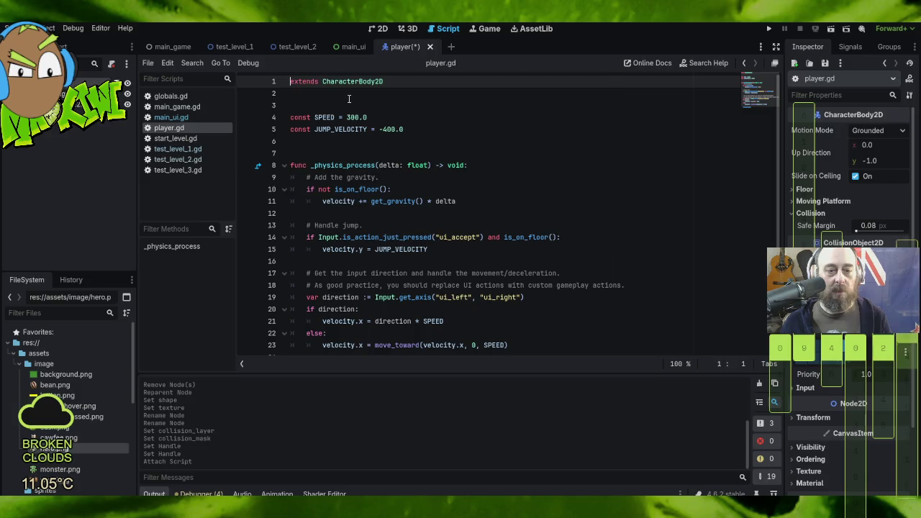
scroll(430, 187, "down", 1)
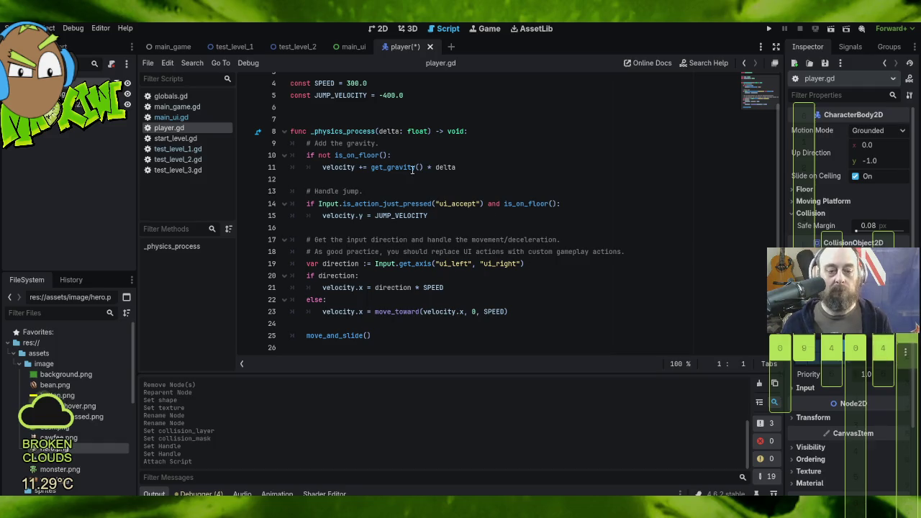
mouse_move(370, 153)
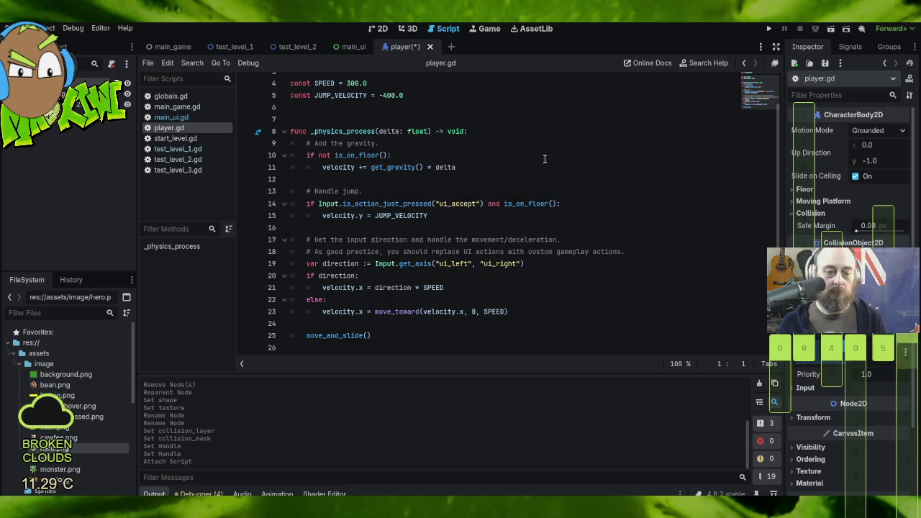
scroll(544, 171, "up", 1)
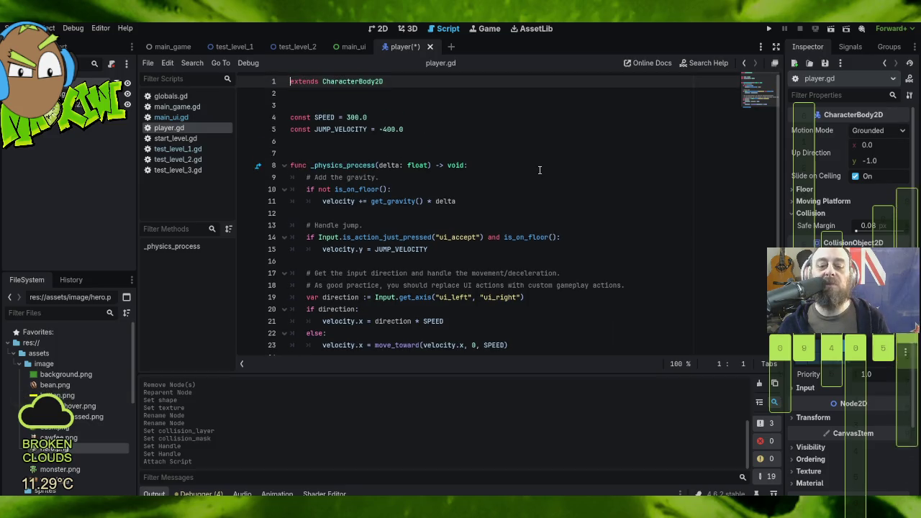
scroll(539, 170, "down", 1)
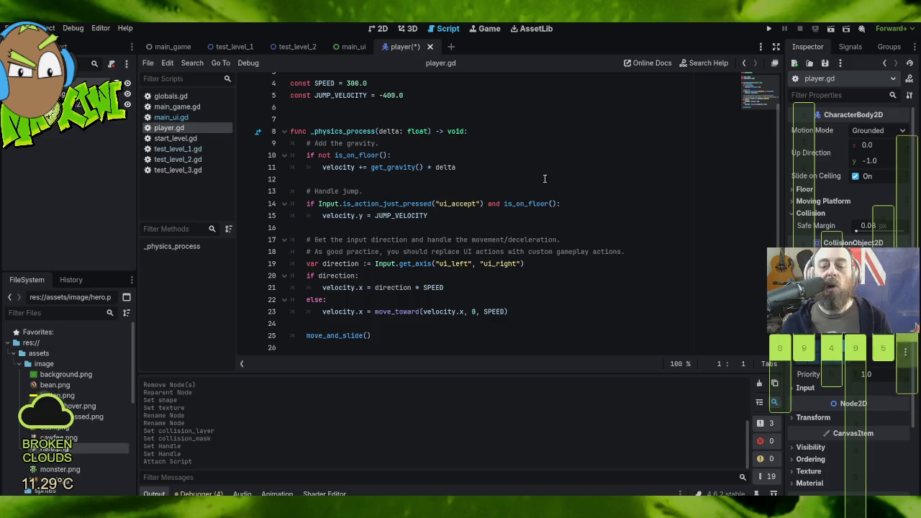
mouse_move(384, 340)
left_mouse_down()
mouse_move(316, 299)
mouse_move(274, 79)
mouse_move(257, 69)
mouse_move(271, 94)
left_mouse_up()
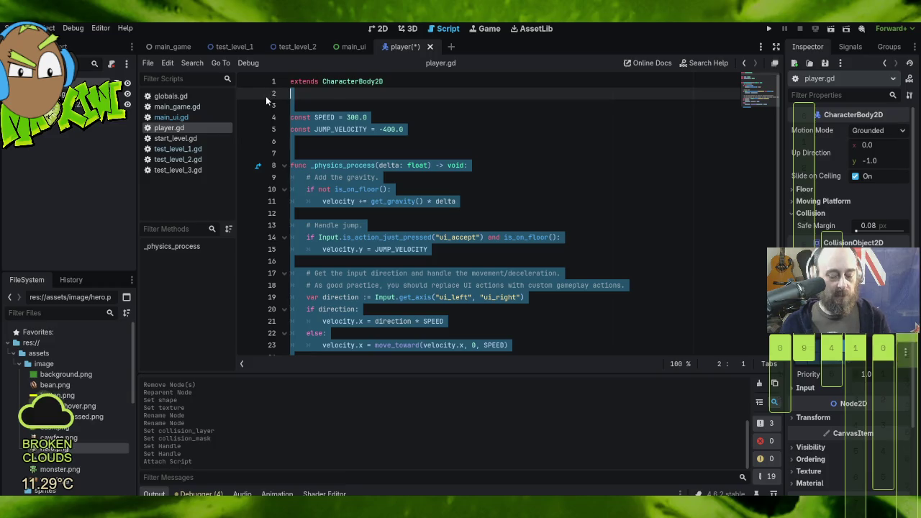
- Paste the new movement code over the template and delete the commented-out timeout function
type("@export var tarvec := Vector2(640,360); @export var speed := 500; \t #func _on_updatetick_timeout() -> void: \t#if Globals.CoffeeBeans > 0: \t\t#Globals.CoffeeBeans += -Globals.CoffeeGrindMulti; \t\t#Globals.CupOfCoffee += Globals.CoffeeGrindMulti; \t # Called when the node enters the scene tree for the first time. func _ready() -> void: \t#Globals.UpdateTick.connect(\"timeout\", self, \"_on_updatetick_timeout\") \tpass;  # Called every frame. 'delta' is the elapsed time since the previous frame. func _process(delta: float) -> void: \tvar direction = Input.get_vector(\"left\", \"right\", \"up\", \"down\") \tvelocity = direction * speed; \tmove_and_slide()")
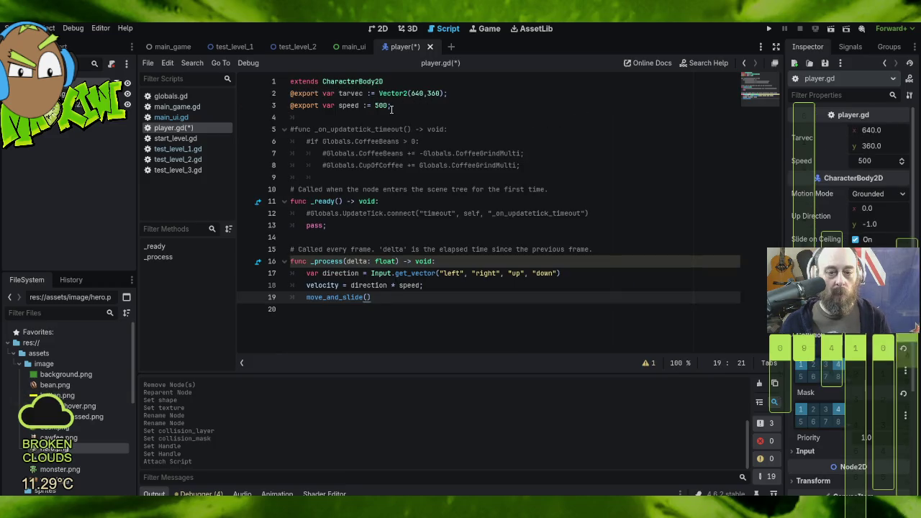
left_click(394, 105)
mouse_move(395, 105)
left_mouse_down()
mouse_move(446, 215)
mouse_move(454, 186)
mouse_move(570, 190)
left_mouse_up()
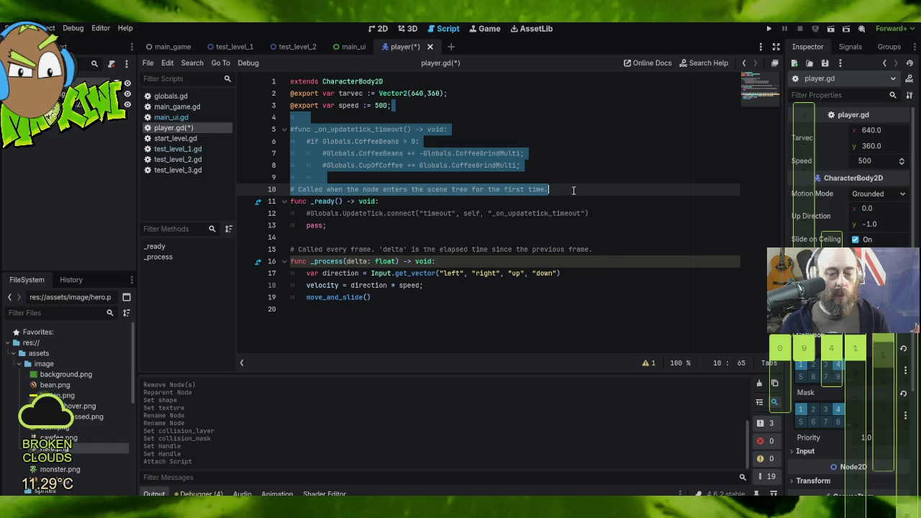
key("Delete")
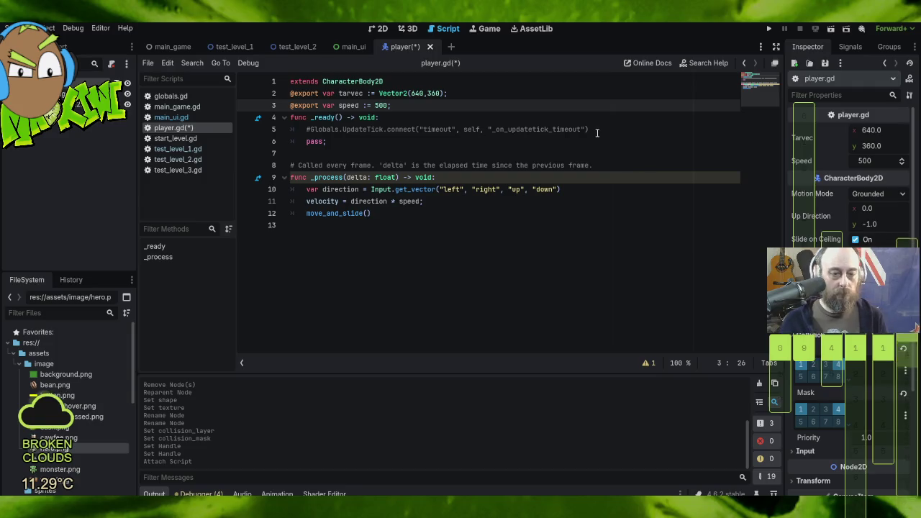
- Delete the unused _ready function and the comment line above _process
left_click_drag(394, 105, 421, 153)
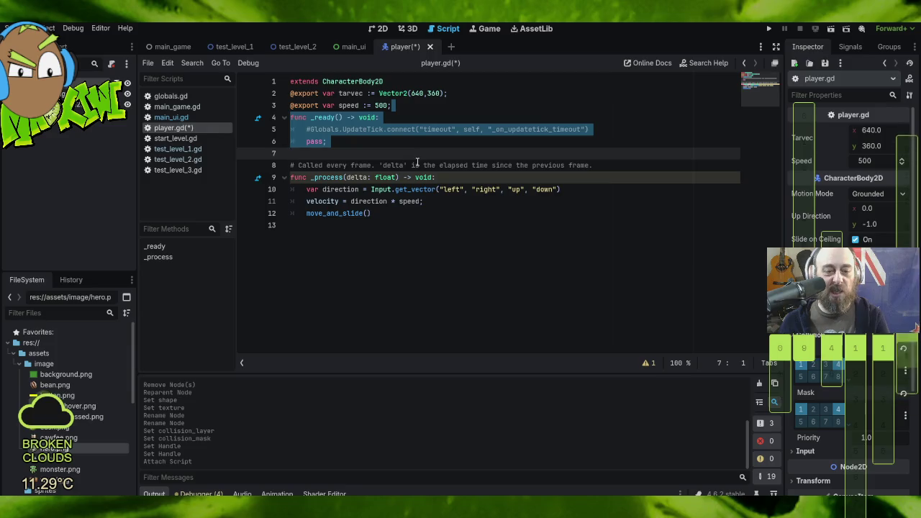
key("Delete")
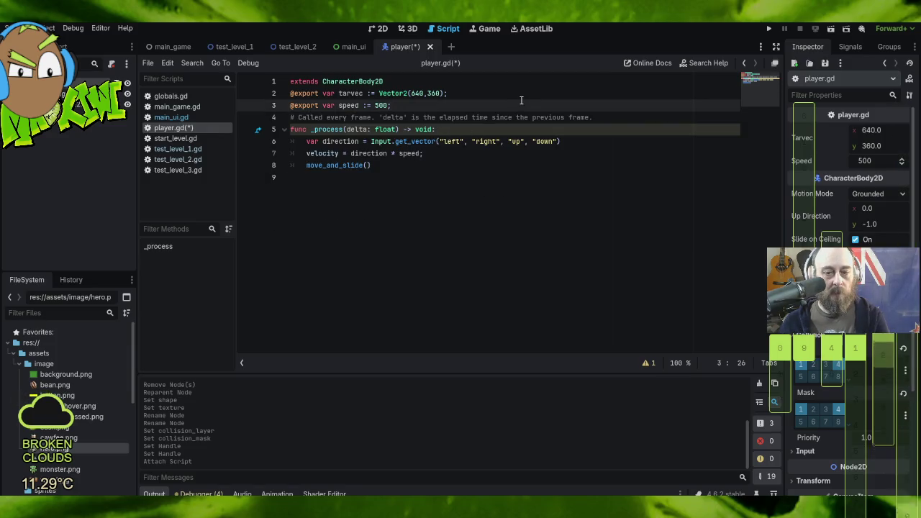
left_click_drag(559, 111, 634, 120)
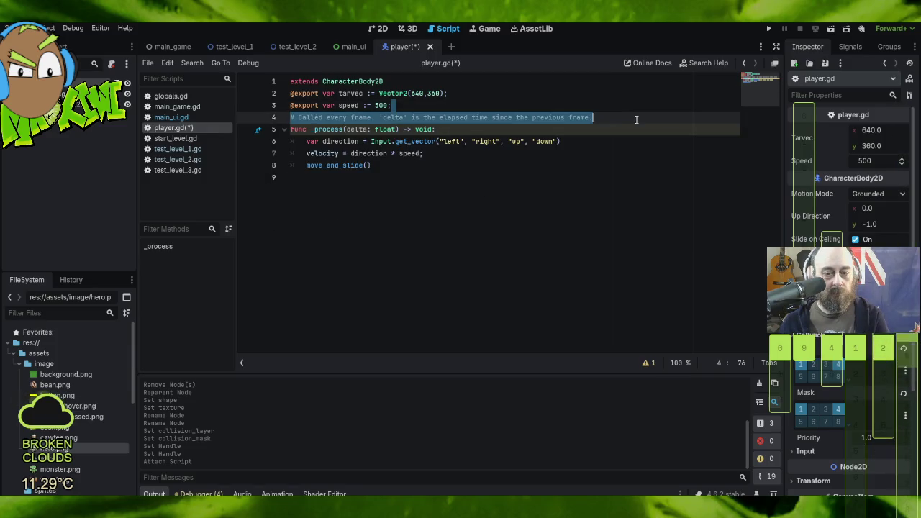
key("Delete")
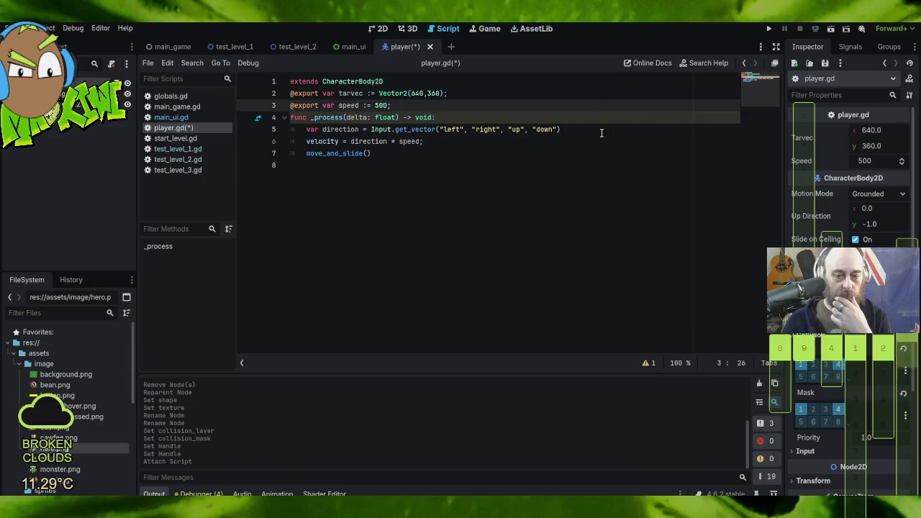
left_click(388, 154)
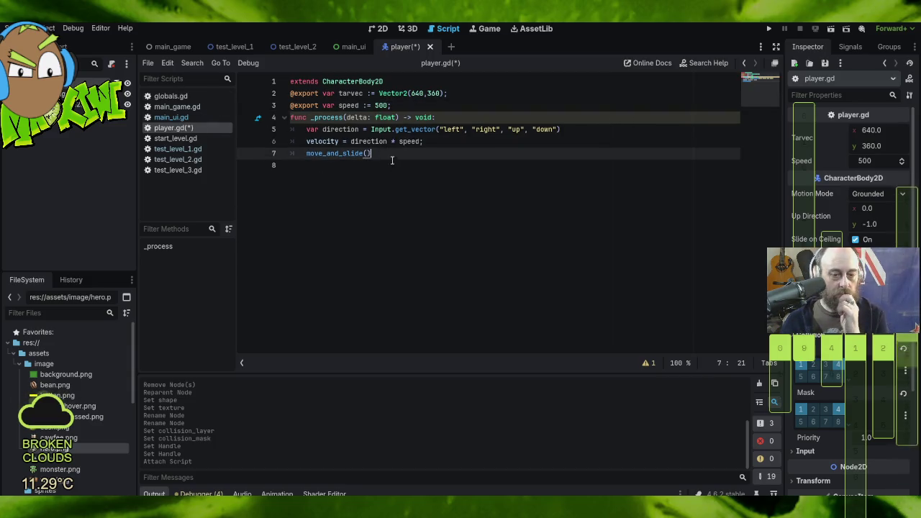
left_click(411, 178)
left_click(398, 152)
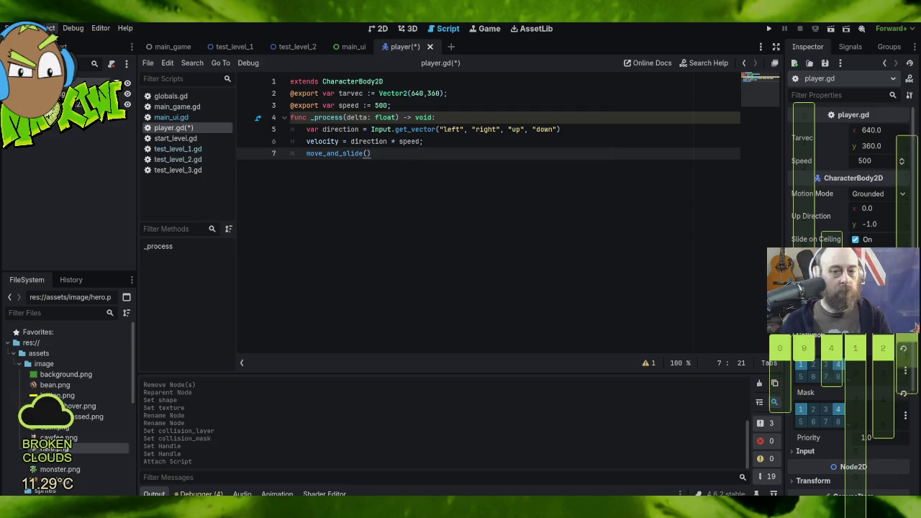
left_click(10, 28)
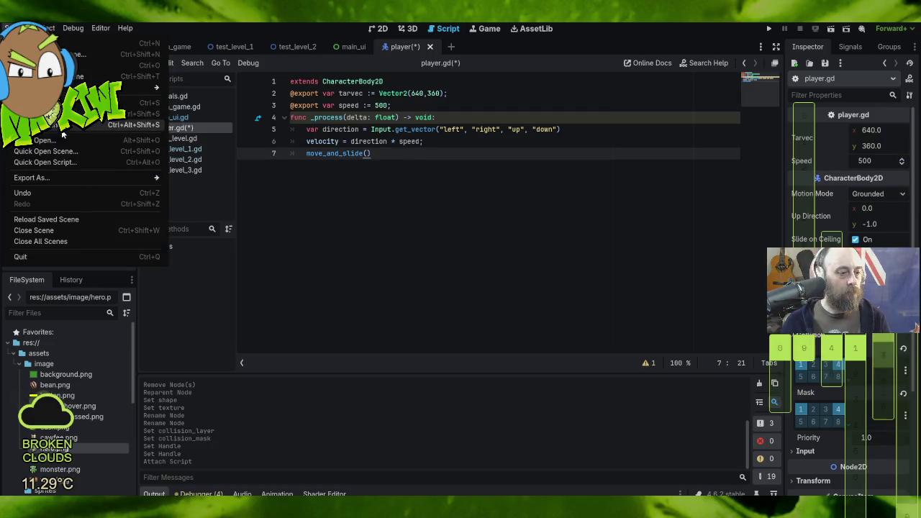
left_click(36, 102)
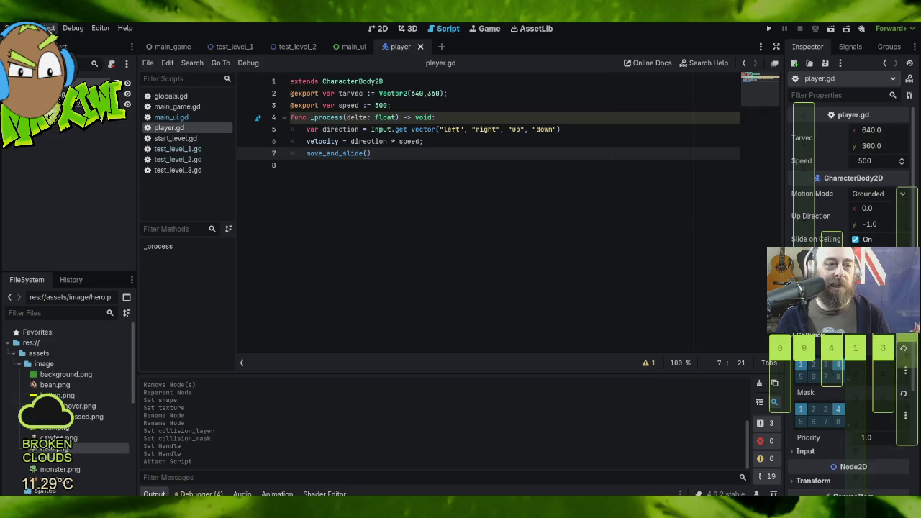
left_click(48, 28)
left_click(72, 45)
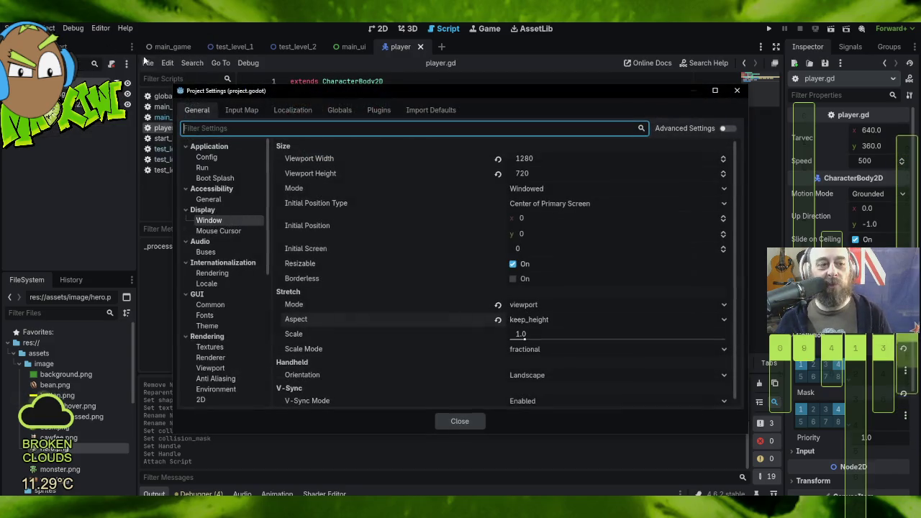
left_click(250, 112)
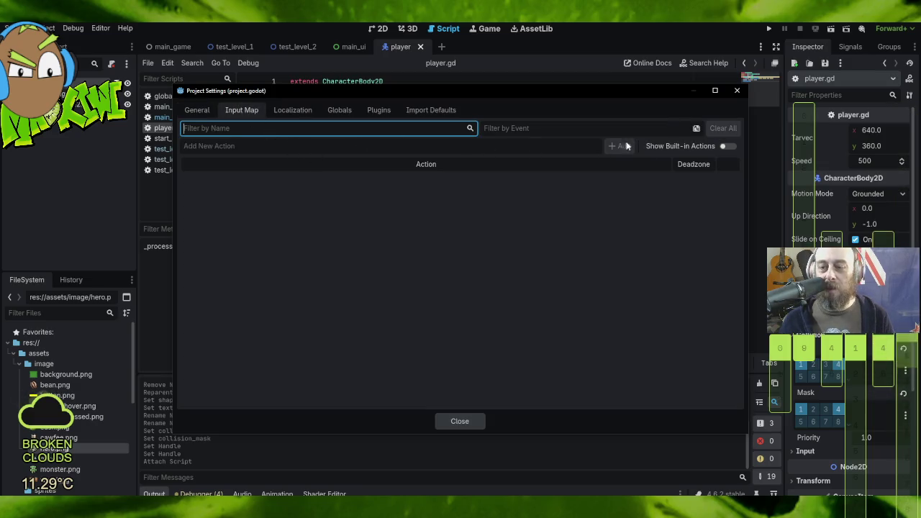
left_click(374, 146)
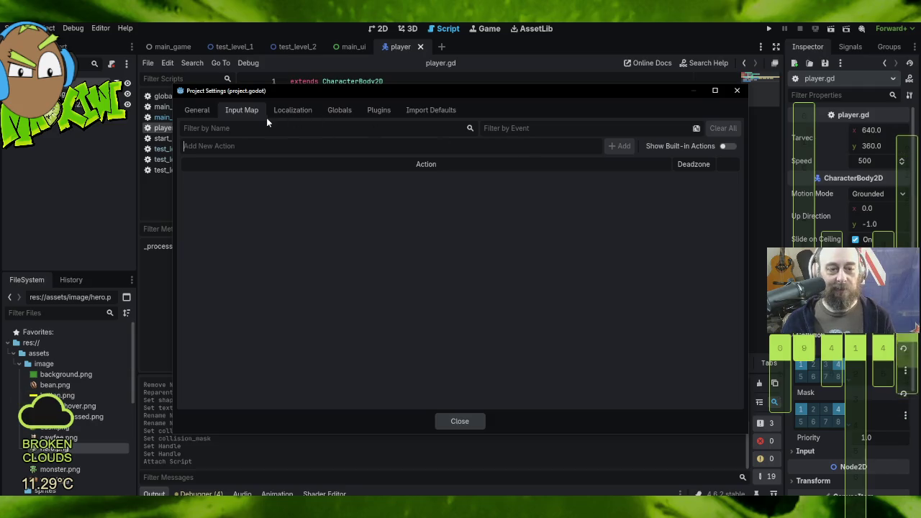
left_click(197, 110)
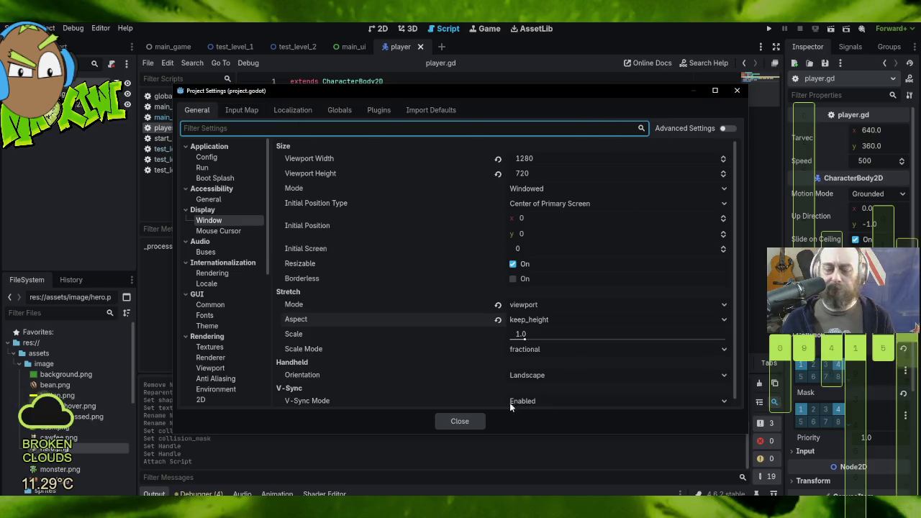
left_click(453, 422)
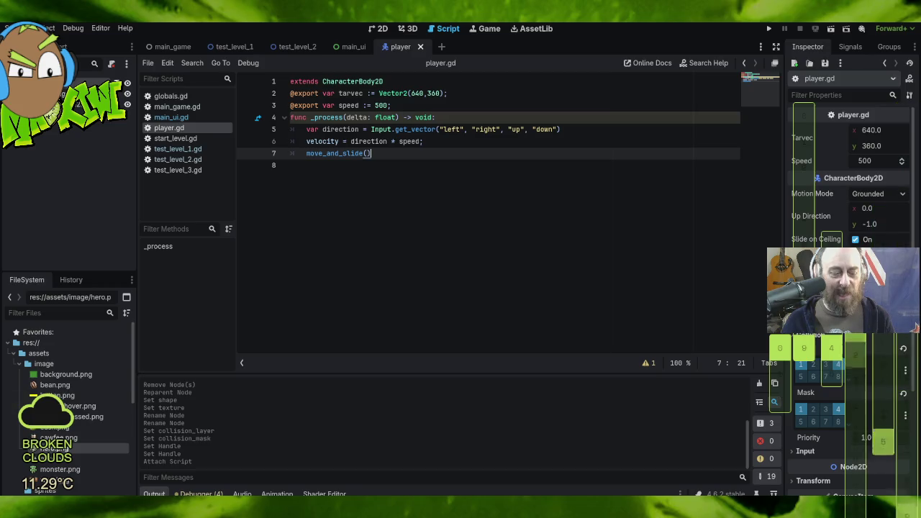
key("alt+Tab")
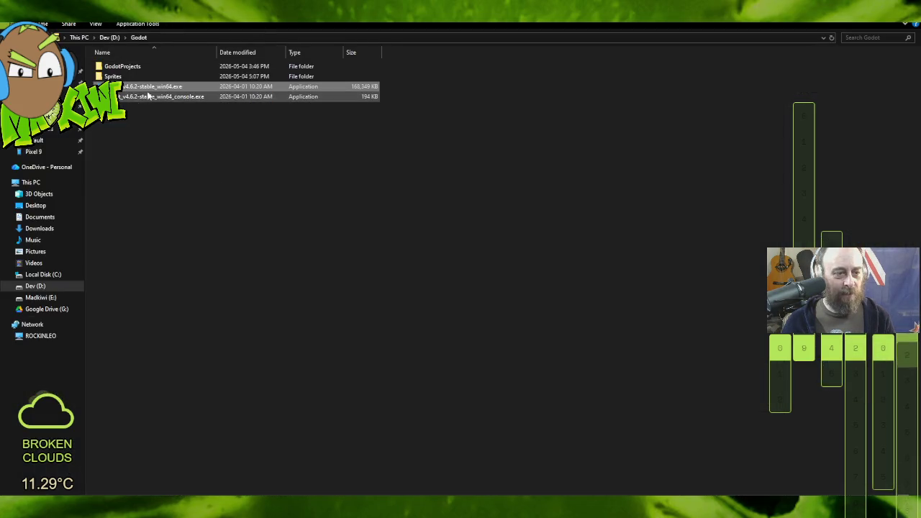
double_click(146, 87)
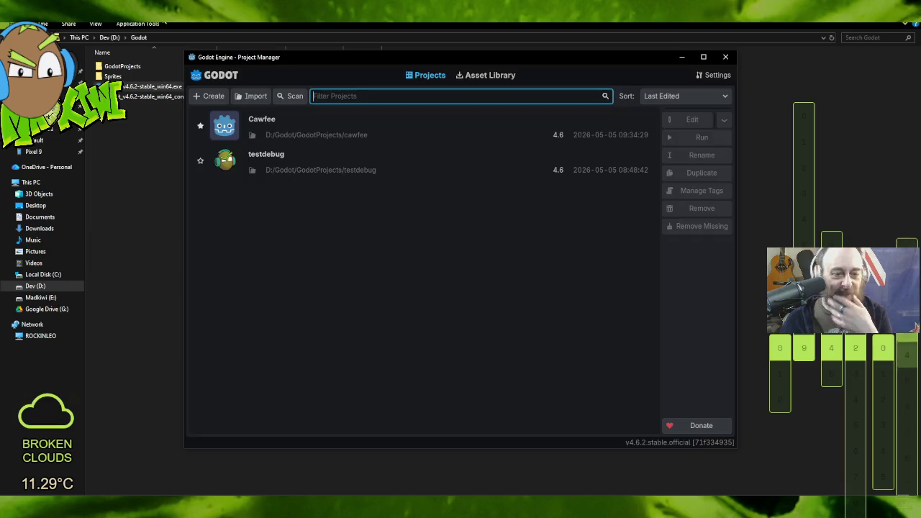
double_click(296, 134)
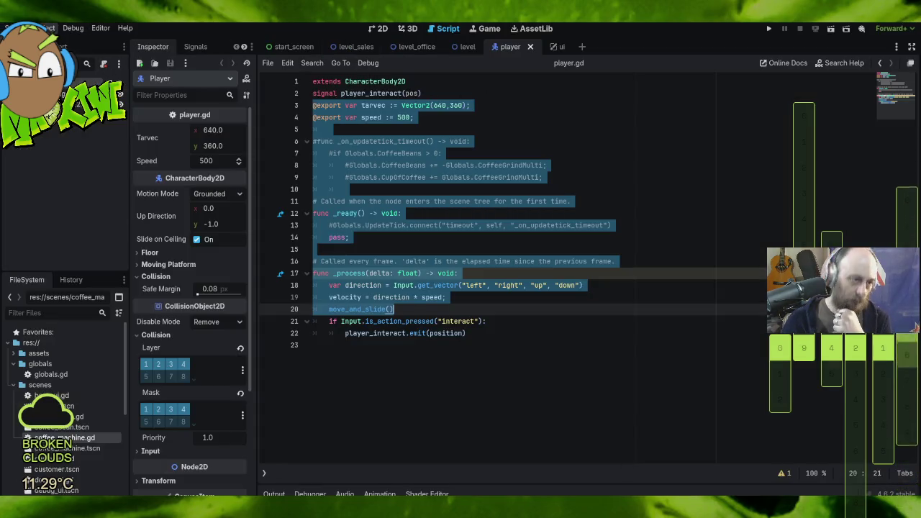
left_click(49, 29)
left_click(67, 44)
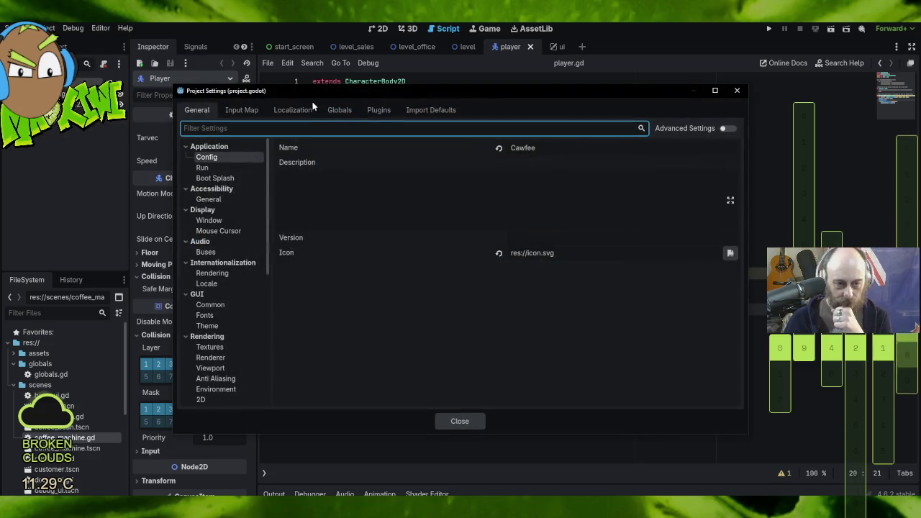
left_click(243, 110)
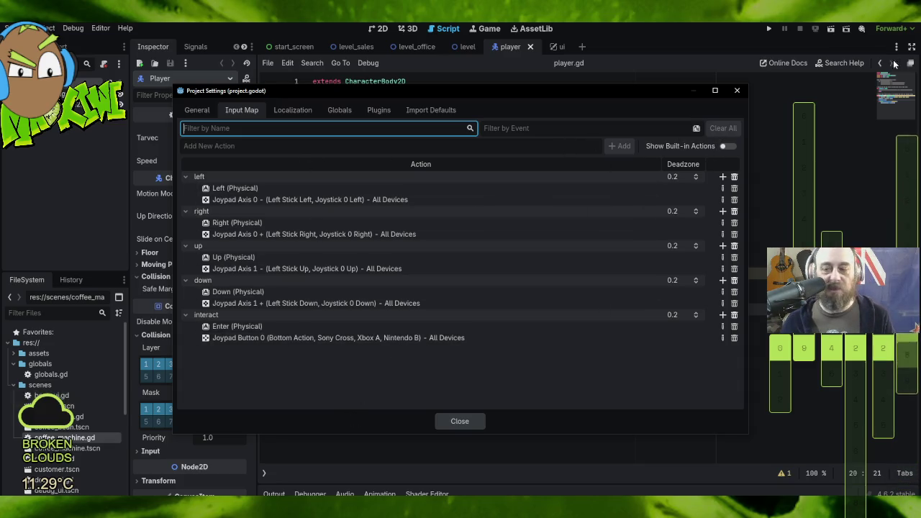
left_click(737, 90)
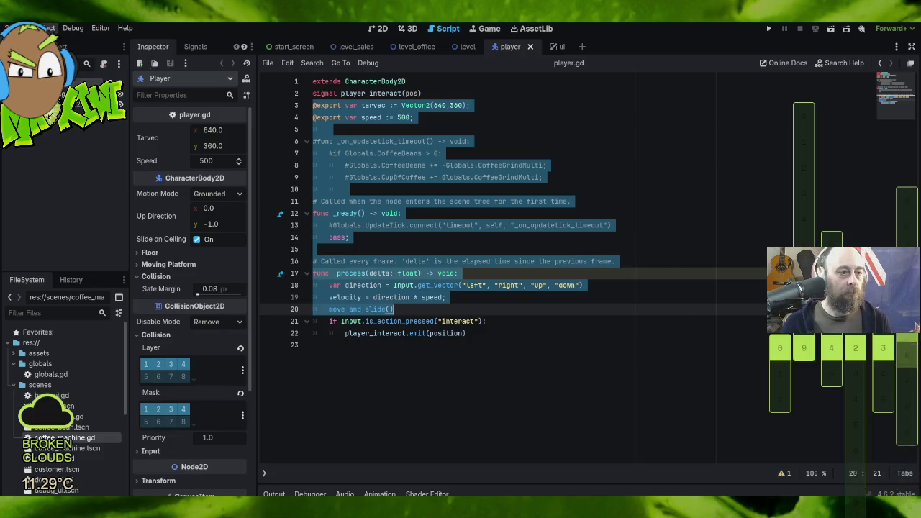
key("F5")
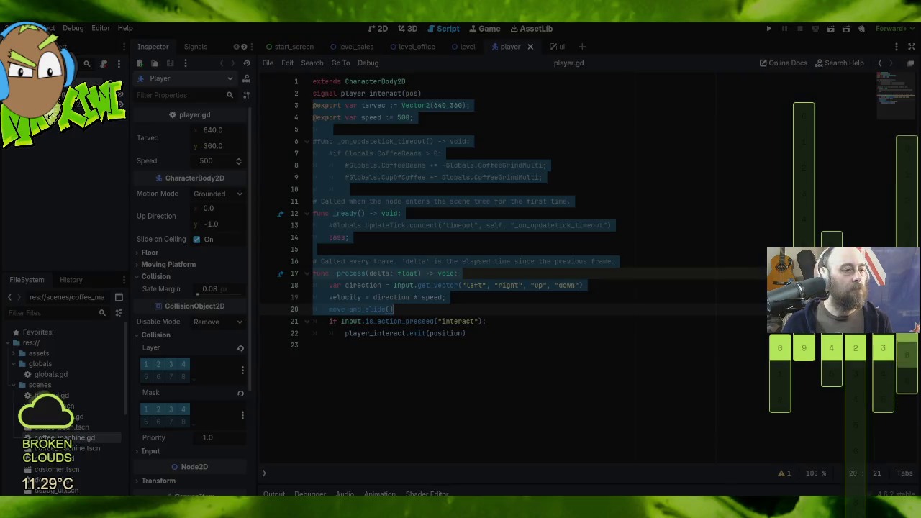
key("alt+Tab")
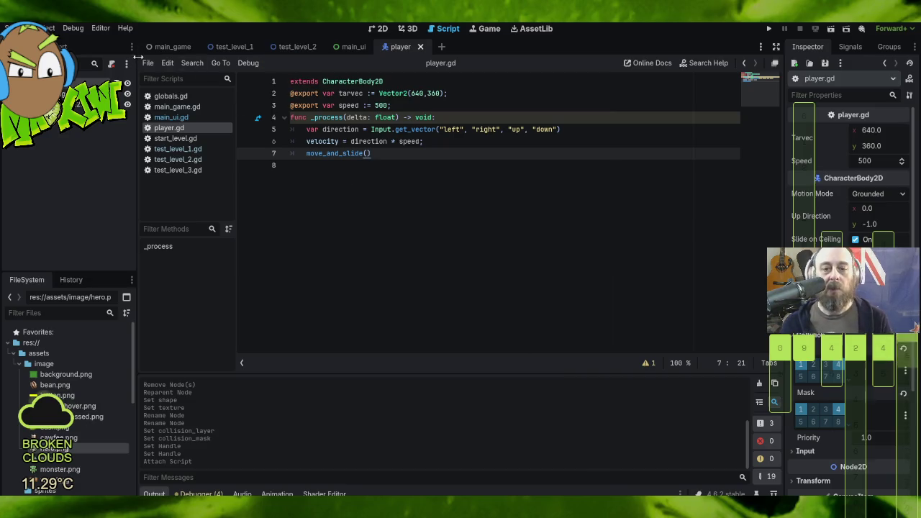
- Open Project Settings from the Project menu
left_click(47, 28)
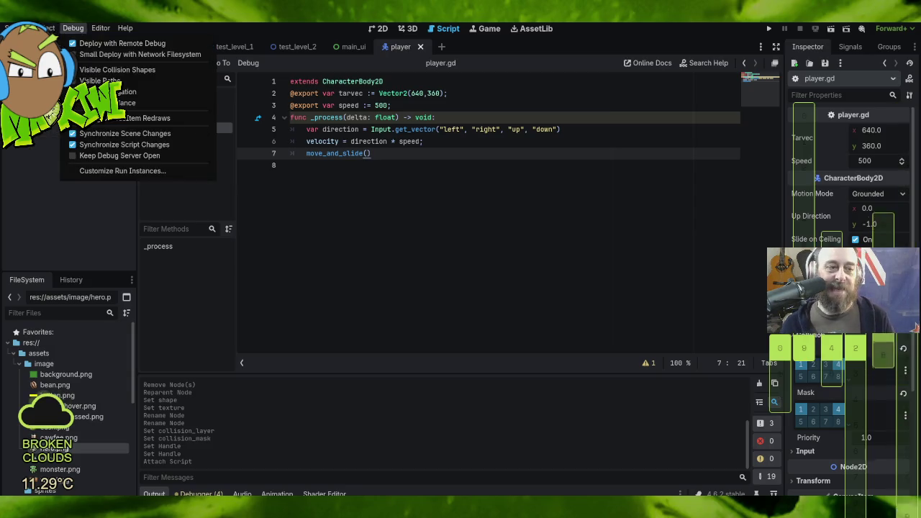
left_click(75, 44)
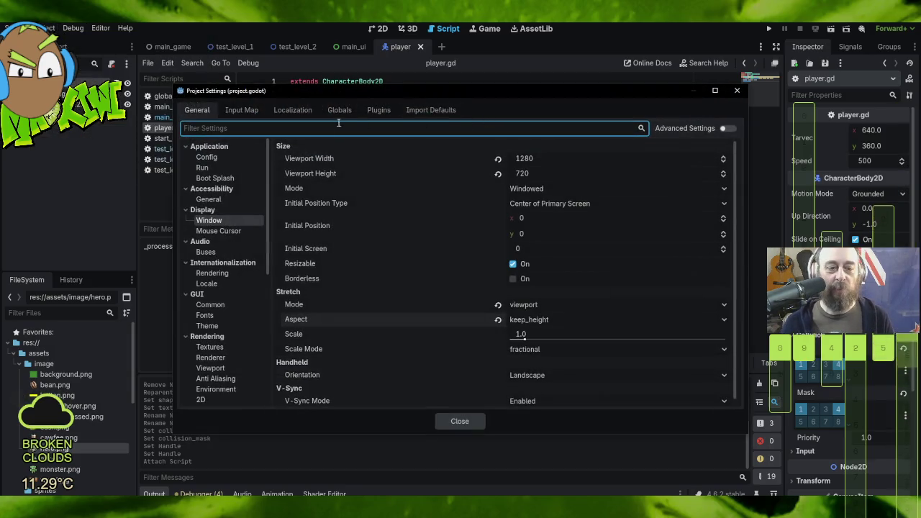
- Add a new 'left' action in the Input Map
left_click(241, 109)
left_click(244, 146)
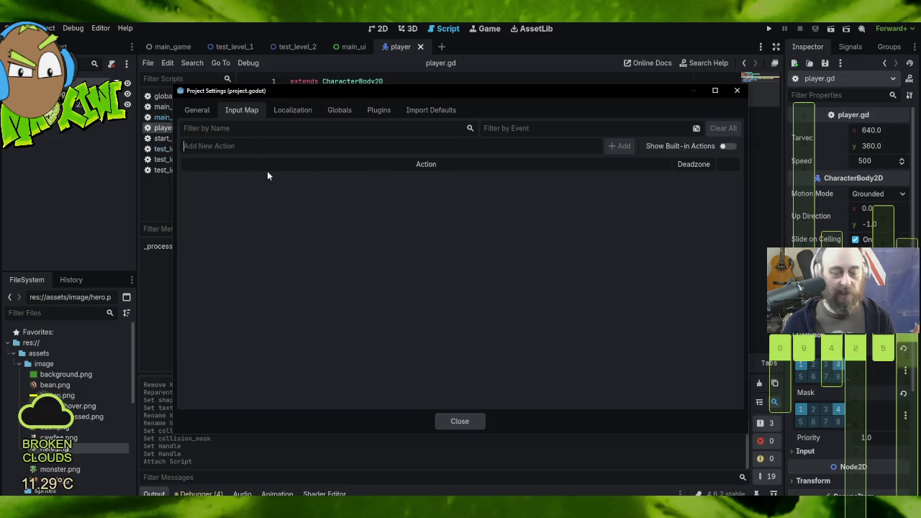
type("left")
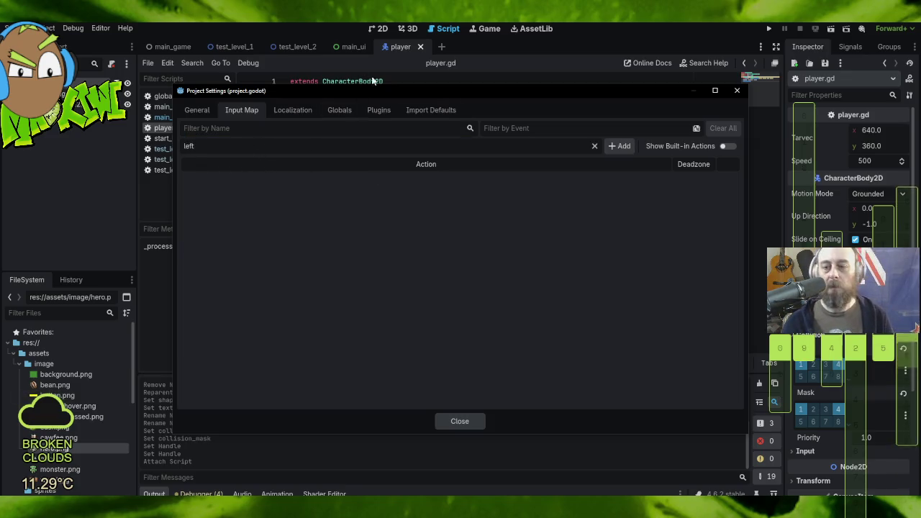
left_click(623, 146)
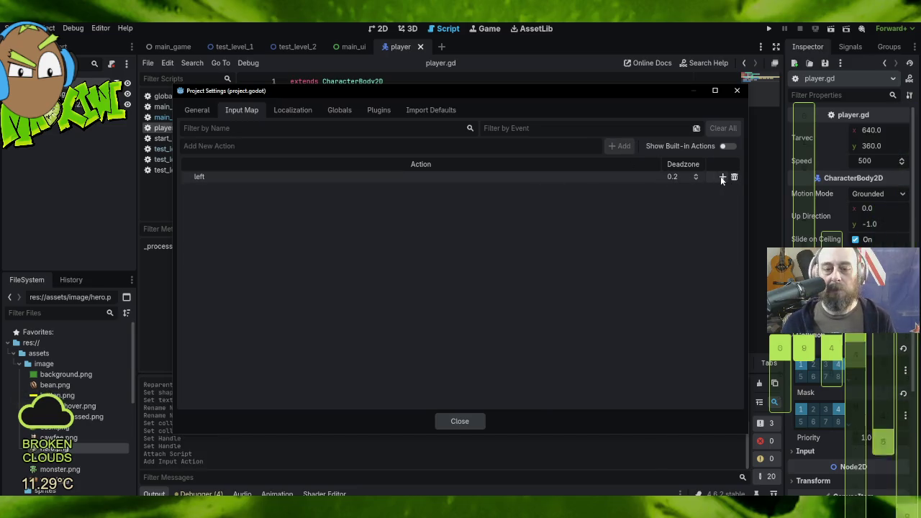
double_click(468, 177)
key("End")
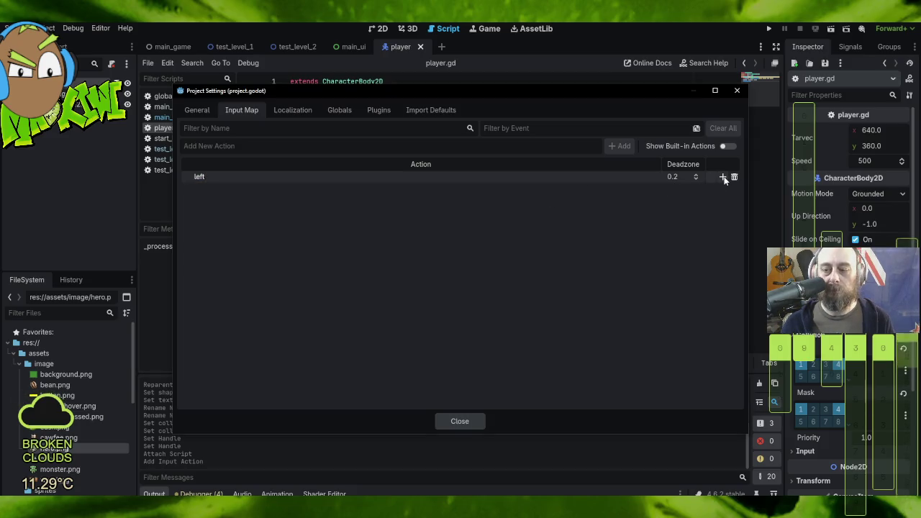
- Bind the physical Left arrow key to the left action
left_click(724, 177)
left_click(275, 240)
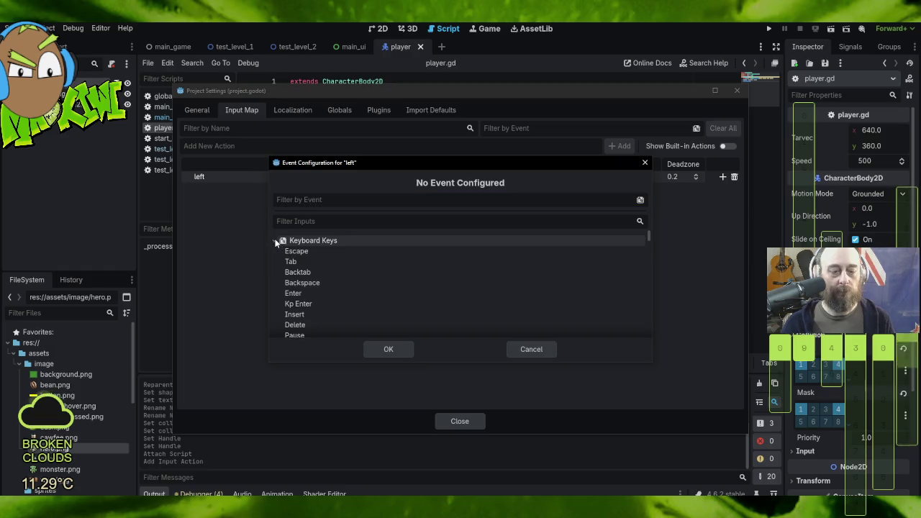
scroll(342, 306, "down", 3)
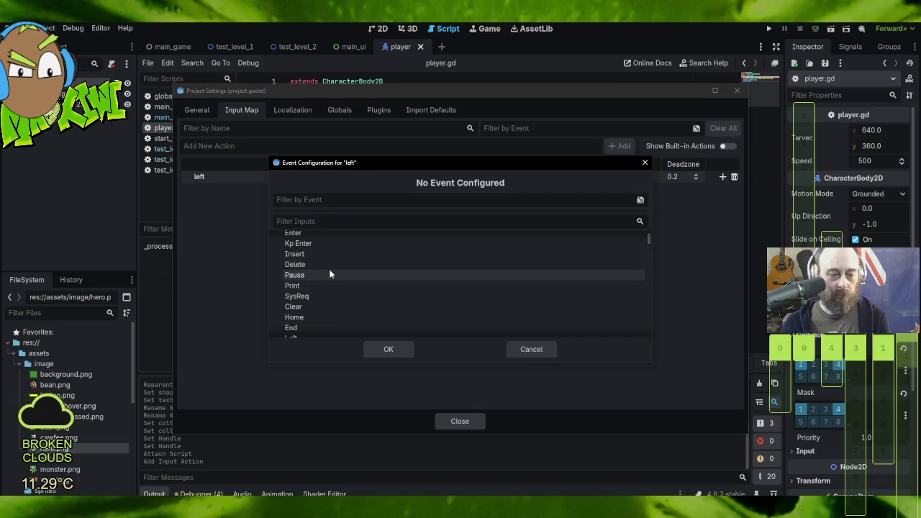
scroll(340, 284, "down", 5)
scroll(346, 293, "down", 2)
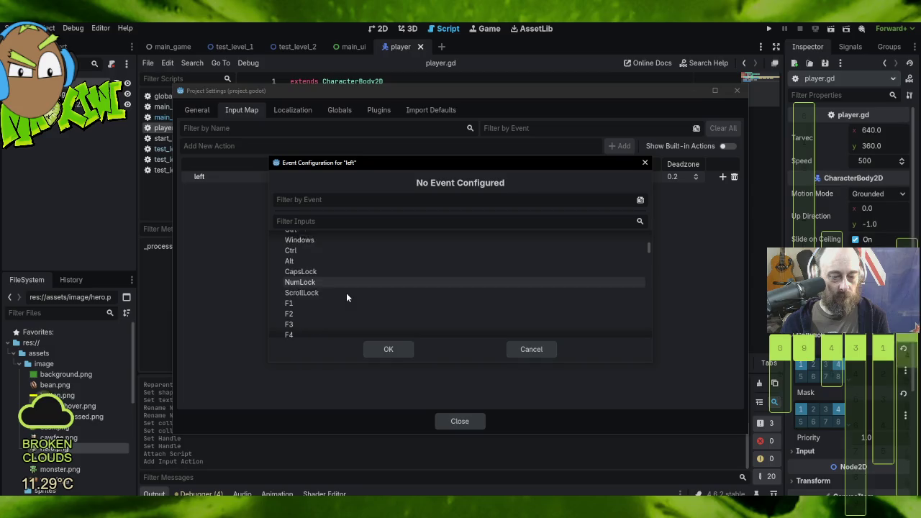
type("left")
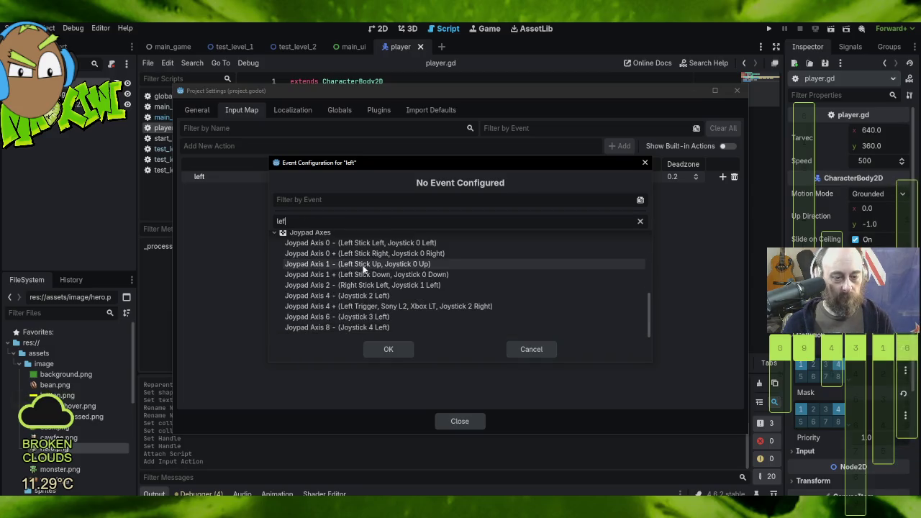
scroll(431, 281, "up", 4)
scroll(430, 280, "up", 1)
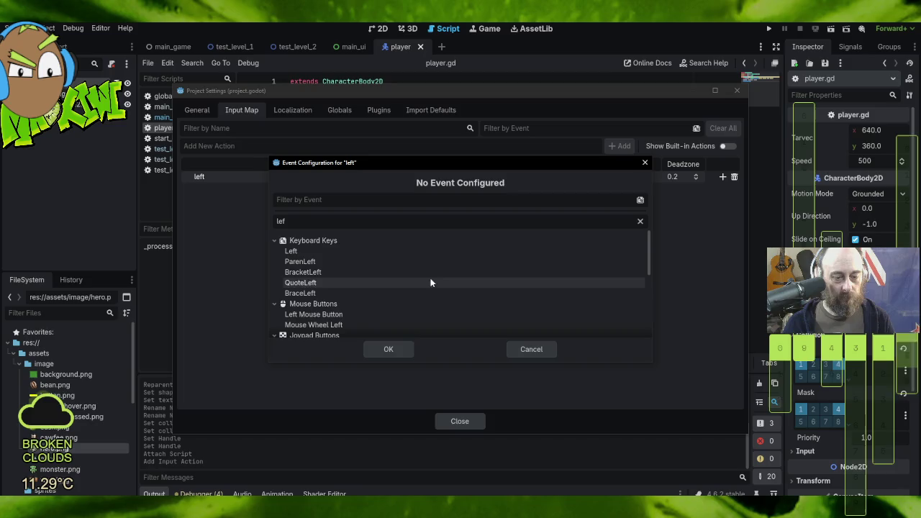
left_click(327, 252)
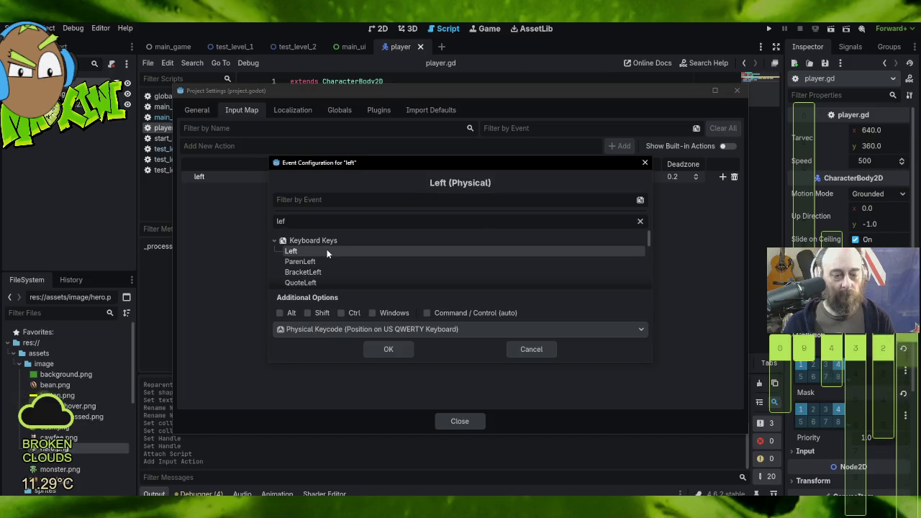
left_click(385, 350)
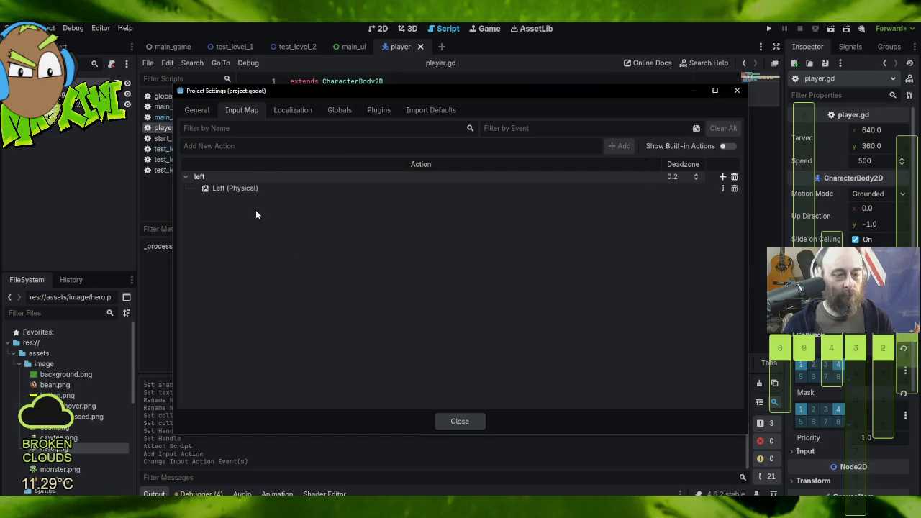
- Add Joypad Axis 0 - (Left Stick Left) as a second binding on the left action
left_click(723, 177)
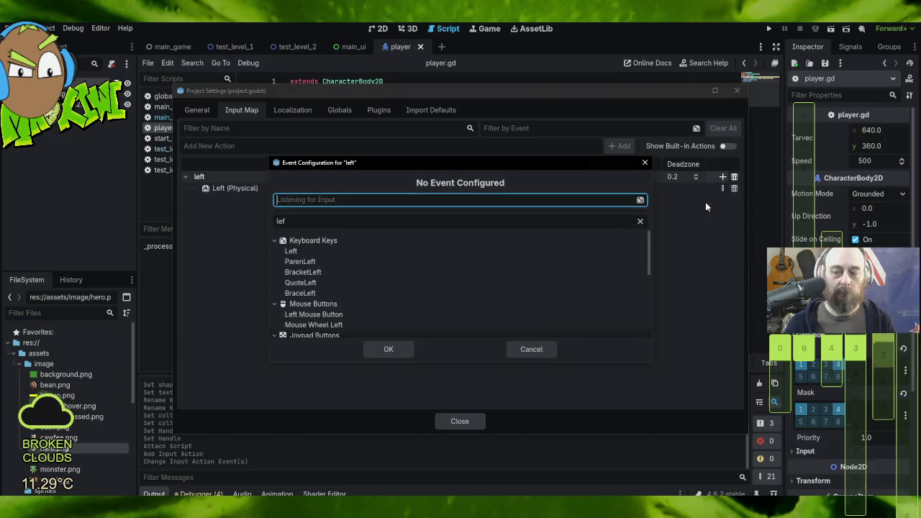
scroll(334, 306, "down", 1)
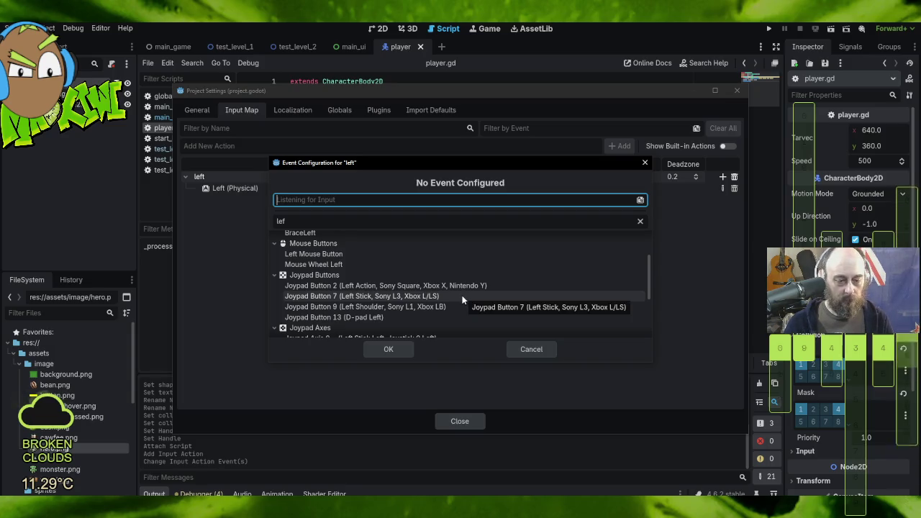
scroll(463, 300, "down", 1)
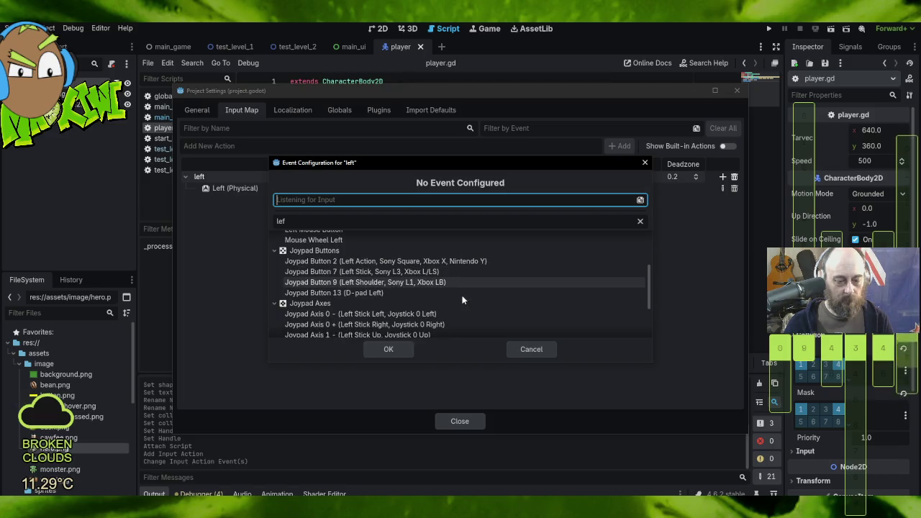
scroll(463, 300, "down", 2)
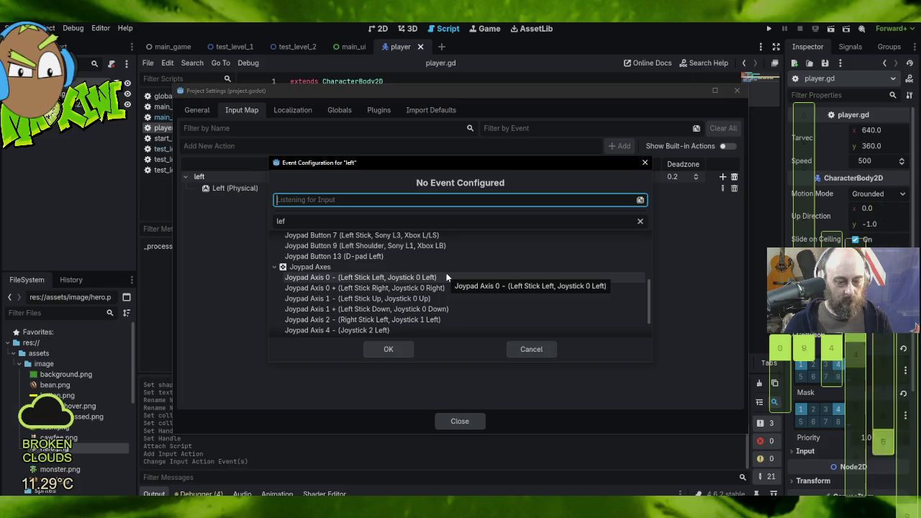
left_click(446, 274)
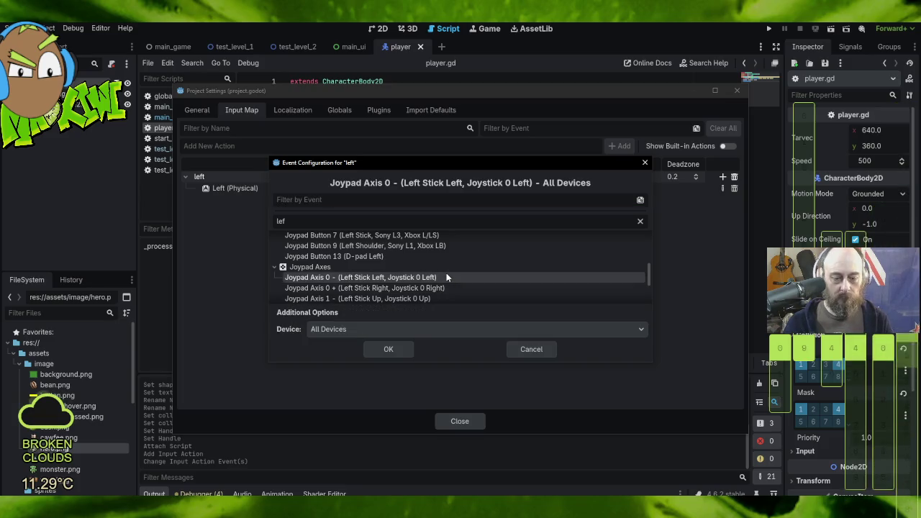
left_click(389, 349)
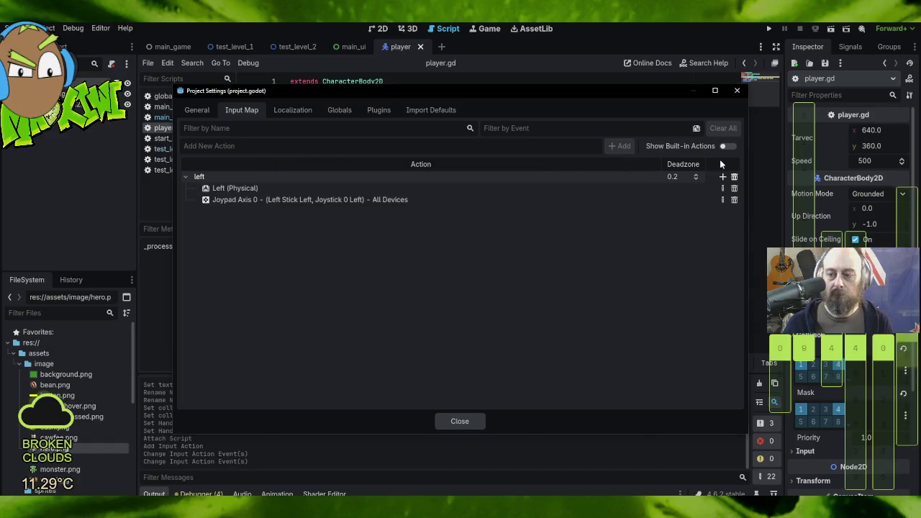
left_click(257, 143)
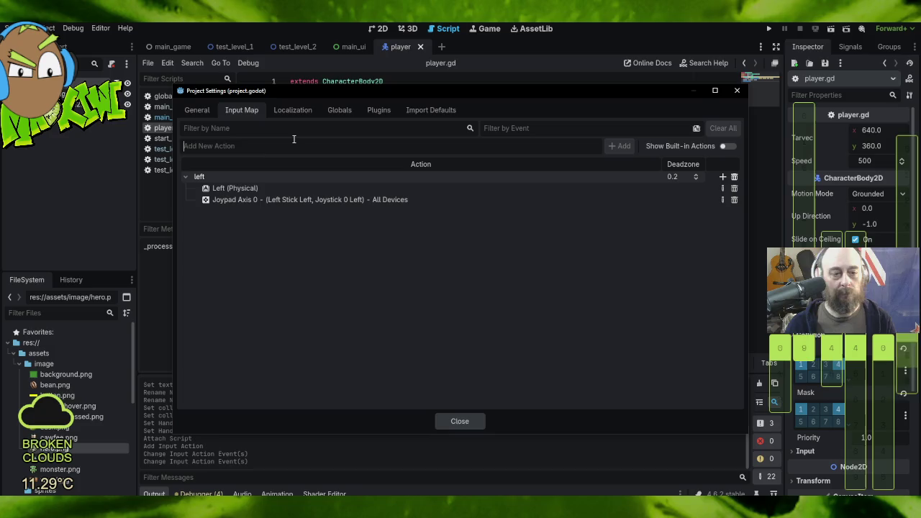
- Begin the 'right' action name and search 'right' in the left action's event dialog
type("right")
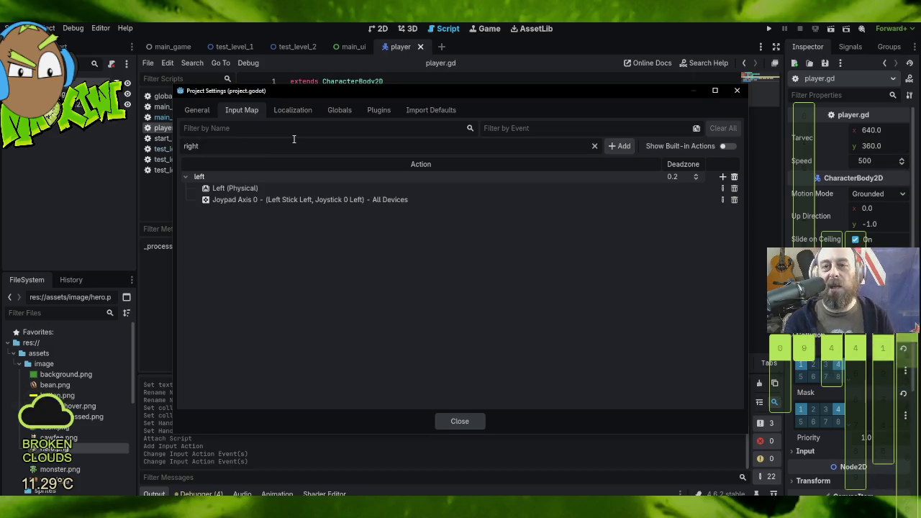
left_click(723, 176)
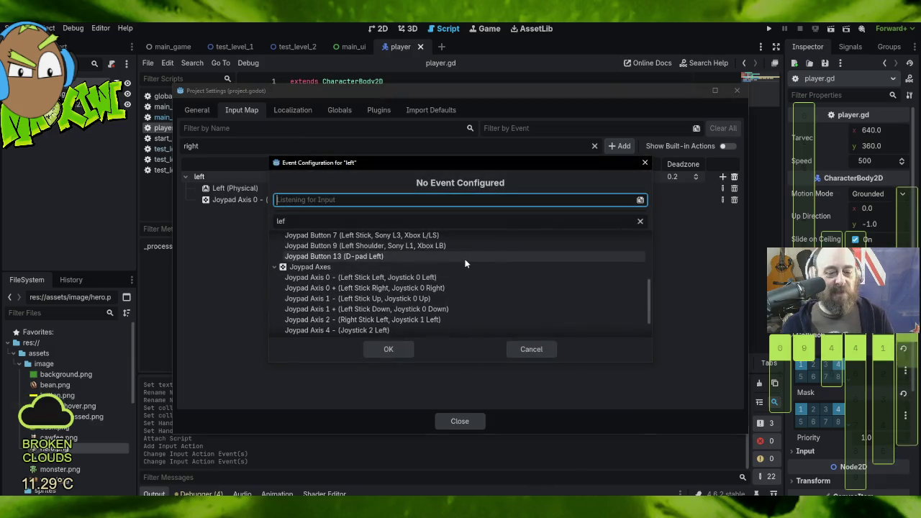
scroll(465, 257, "down", 2)
scroll(465, 260, "up", 4)
scroll(469, 255, "up", 3)
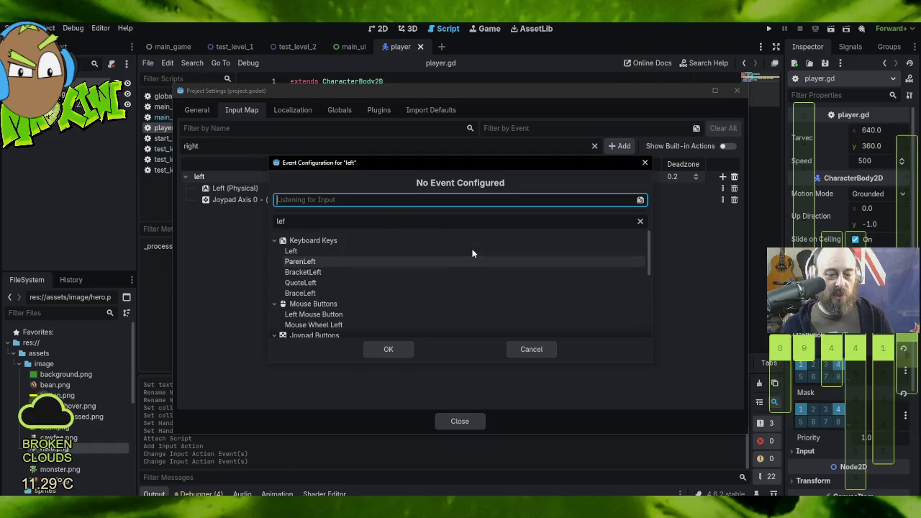
scroll(346, 273, "down", 3)
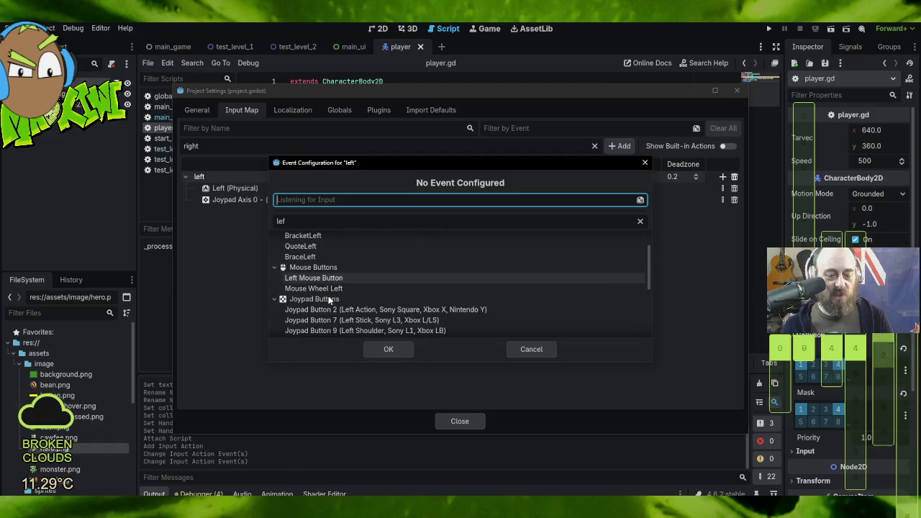
scroll(359, 298, "down", 3)
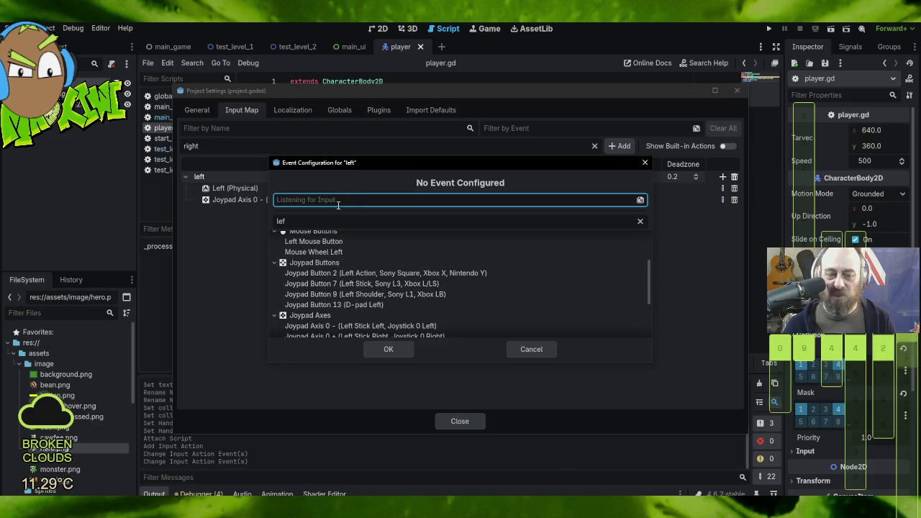
key("u")
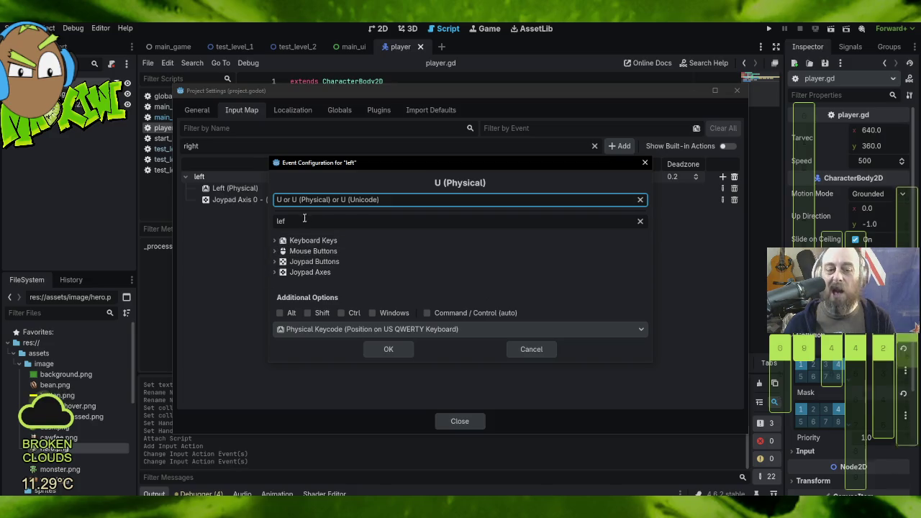
double_click(334, 223)
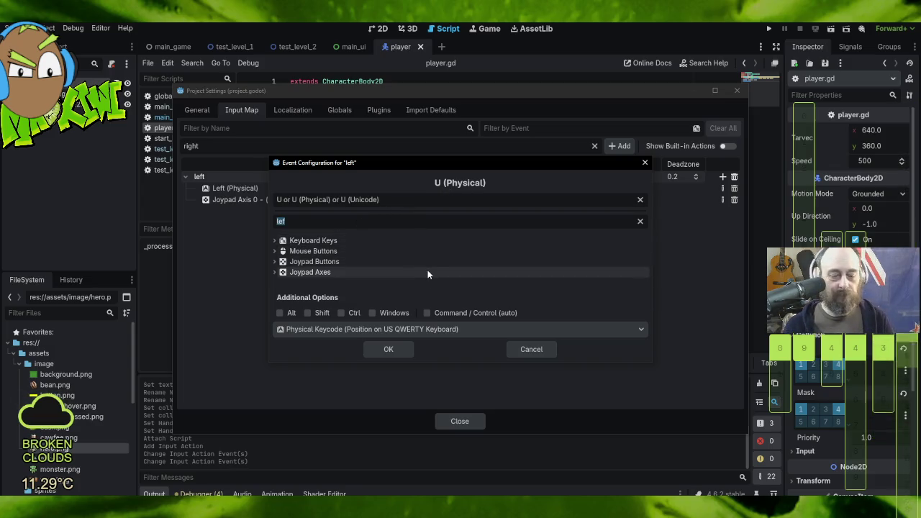
type("ri")
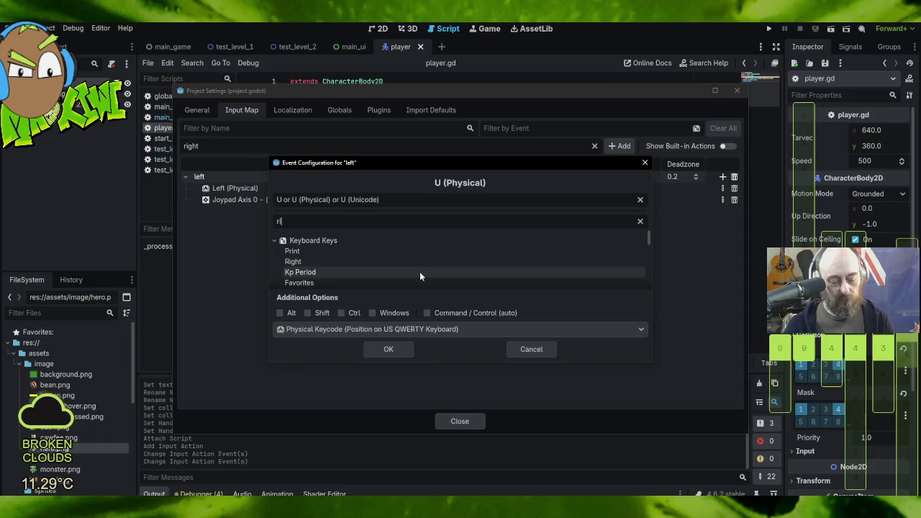
type("ght")
- Remove the Right (Physical) binding mistakenly added to left, and create the 'right' action
left_click(328, 249)
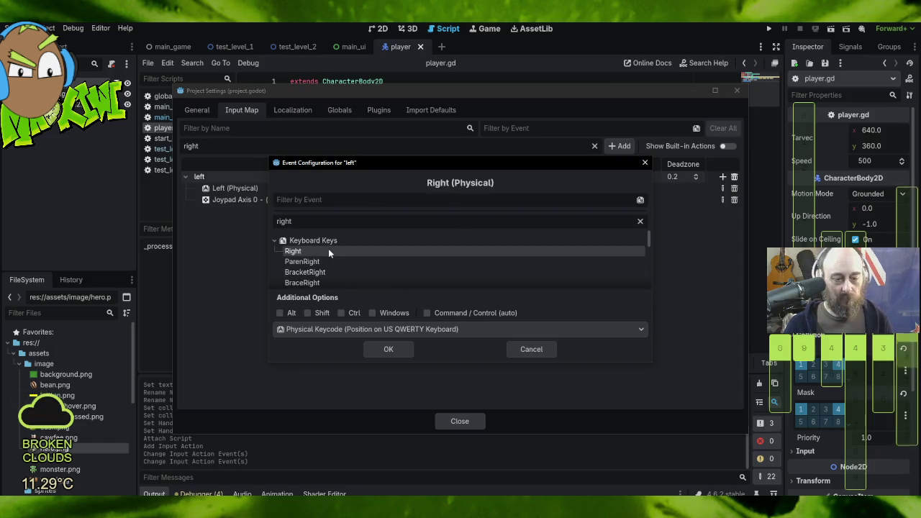
left_click(389, 350)
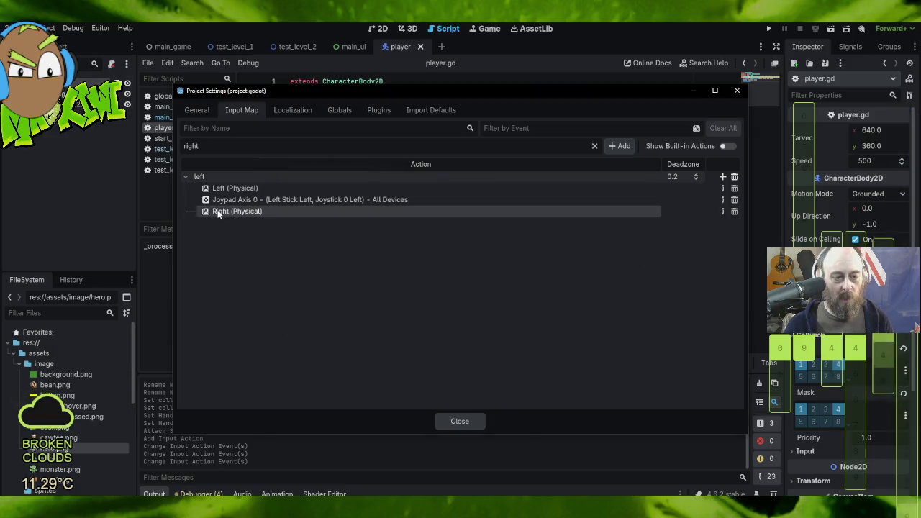
left_click(734, 211)
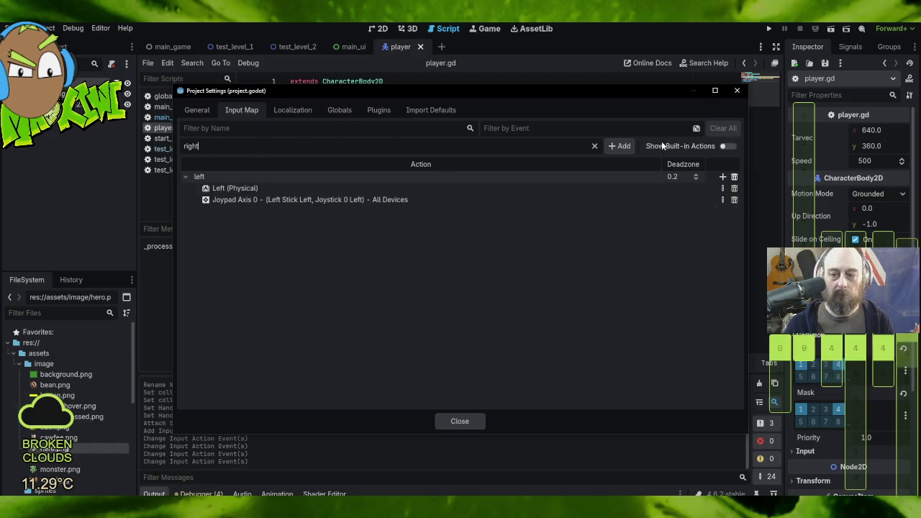
left_click(616, 145)
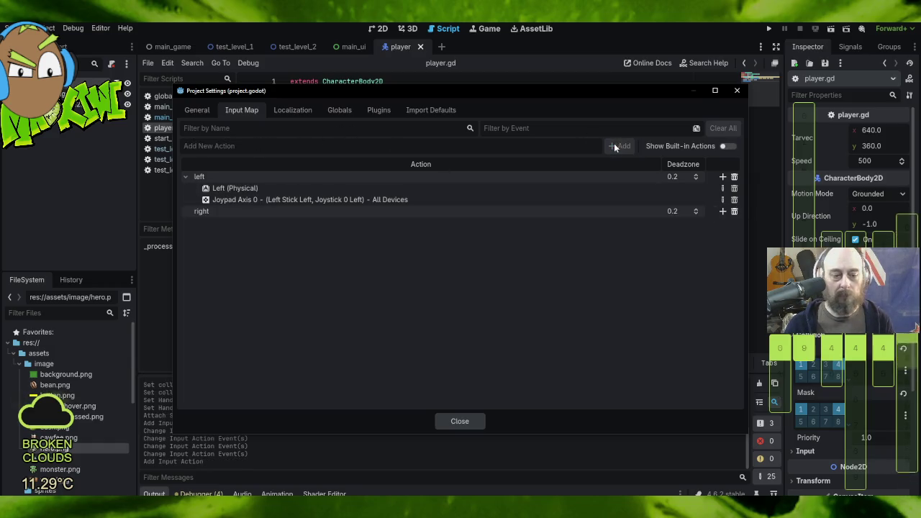
- Bind the physical Right key and Joypad Axis 2 + (Right Stick Right) to the right action
left_click(723, 211)
left_click(326, 250)
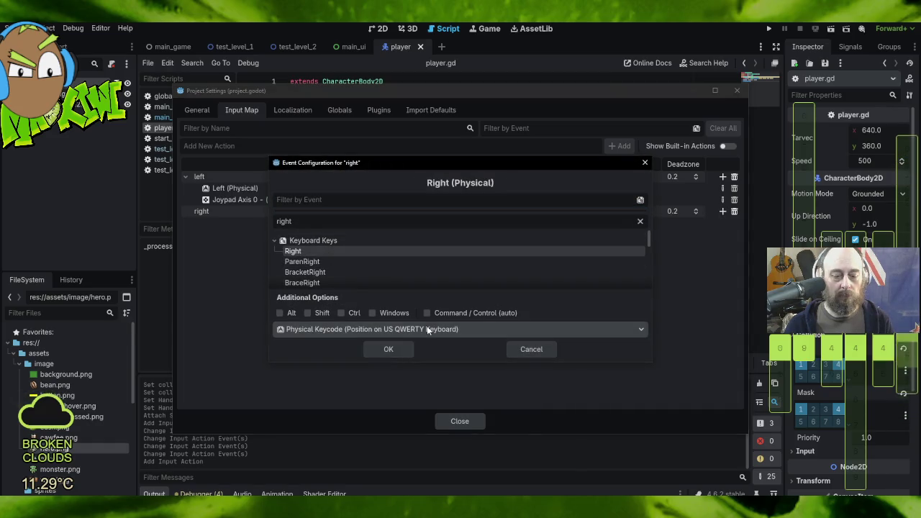
left_click(388, 348)
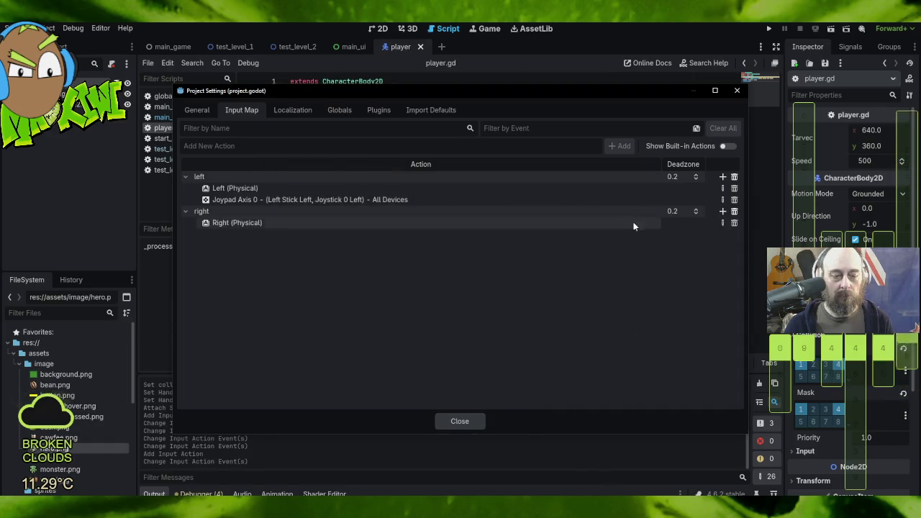
left_click(721, 211)
scroll(371, 309, "down", 5)
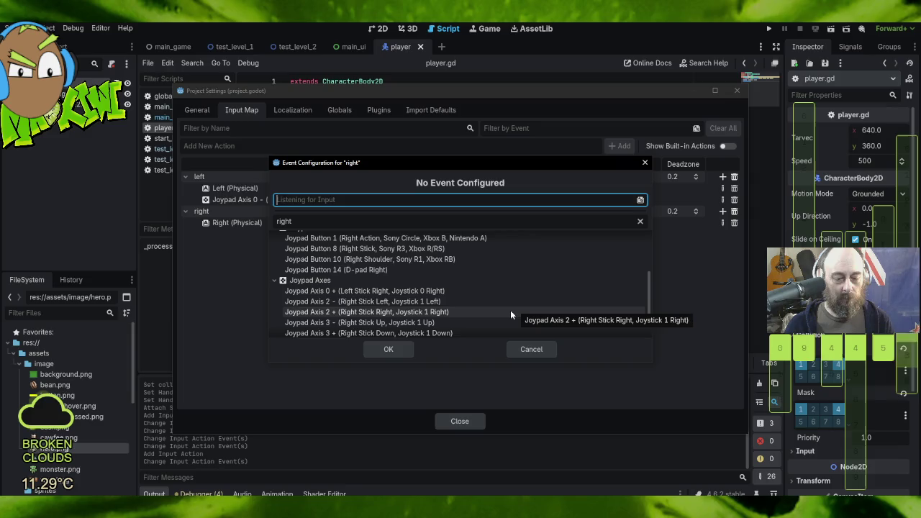
left_click(512, 315)
left_click(389, 349)
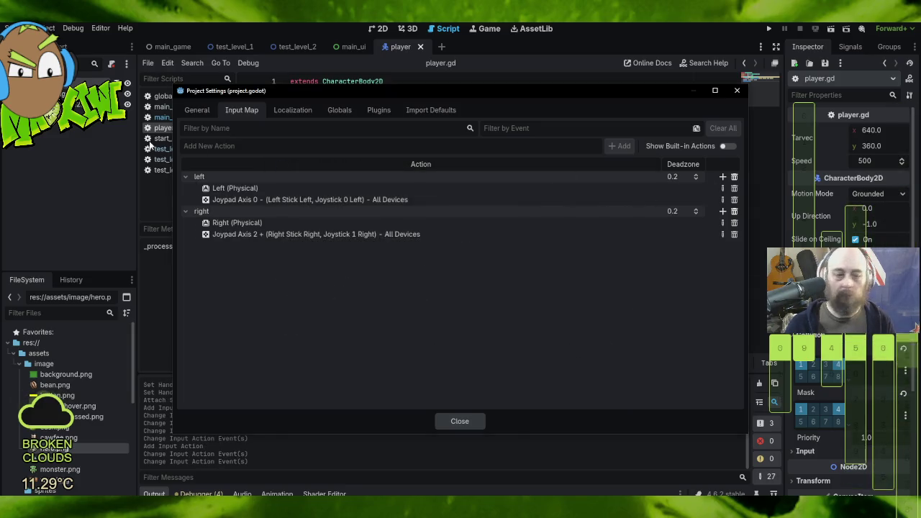
type("up")
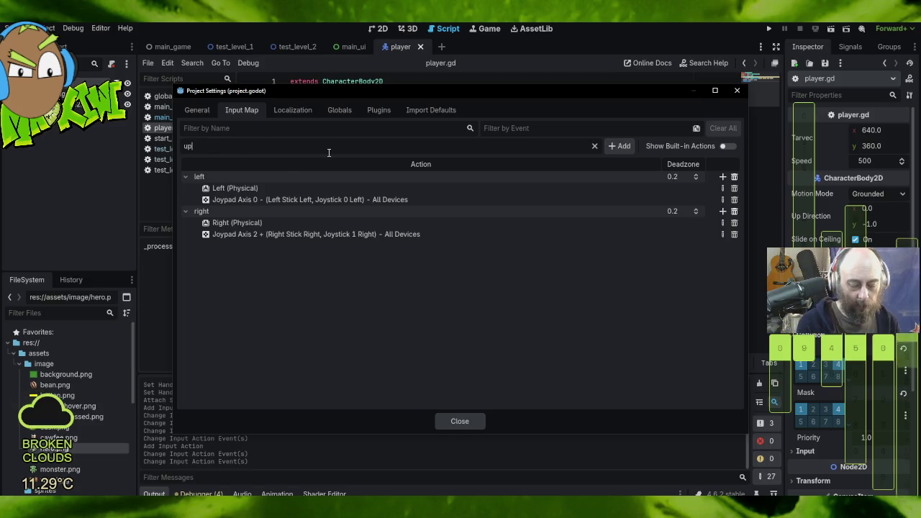
- Create the 'up' and 'down' input actions
left_click(616, 149)
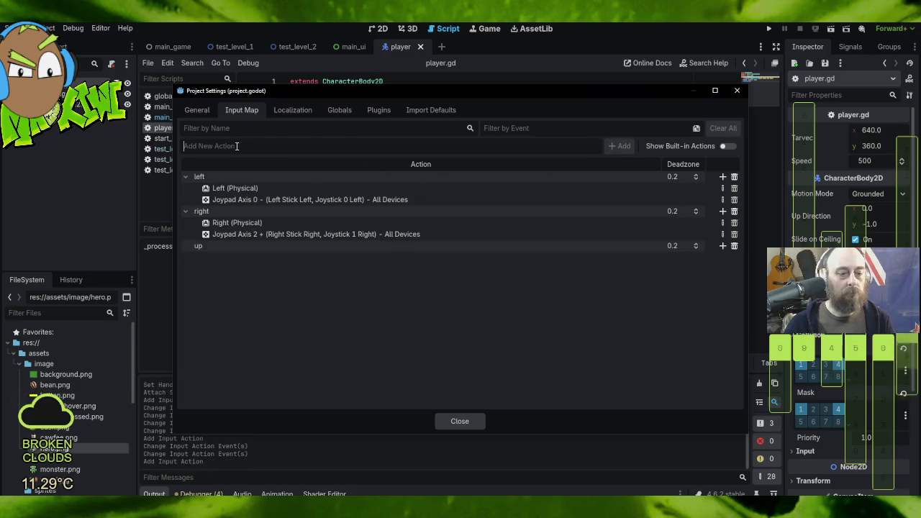
type("down")
key("Return")
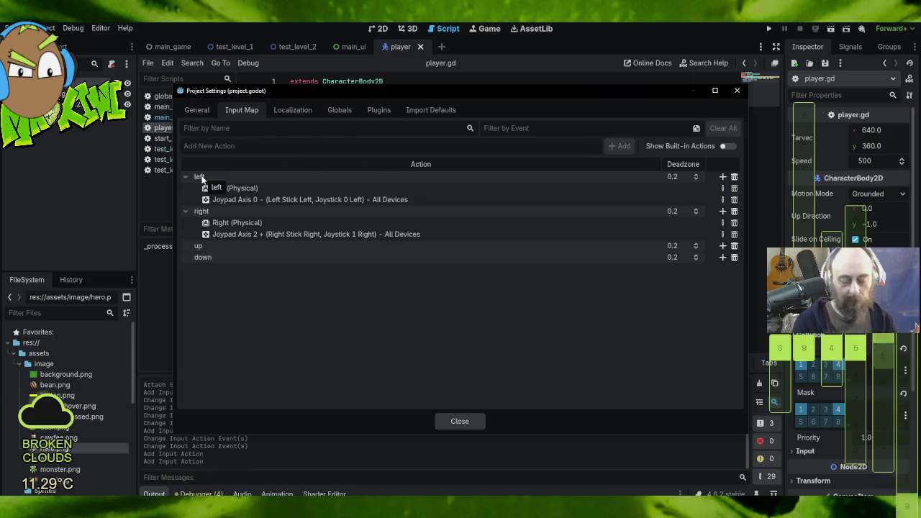
- Bind the physical Up key and Joypad Axis 1 - (Left Stick Up) to the up action
left_click(723, 245)
type("right")
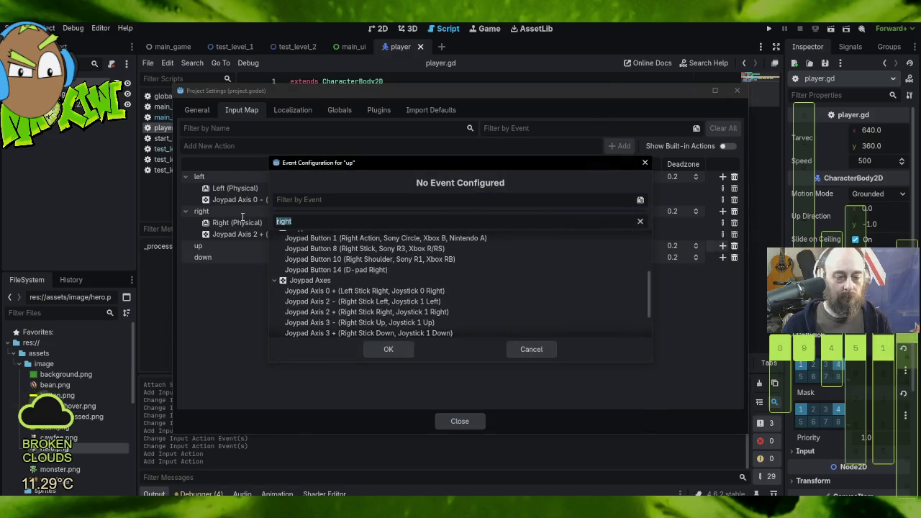
type("up")
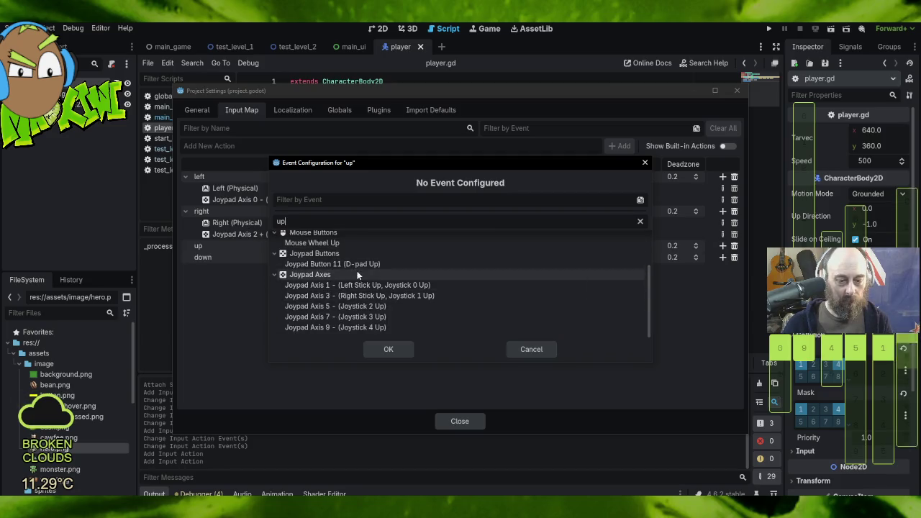
scroll(360, 266, "up", 3)
left_click(293, 252)
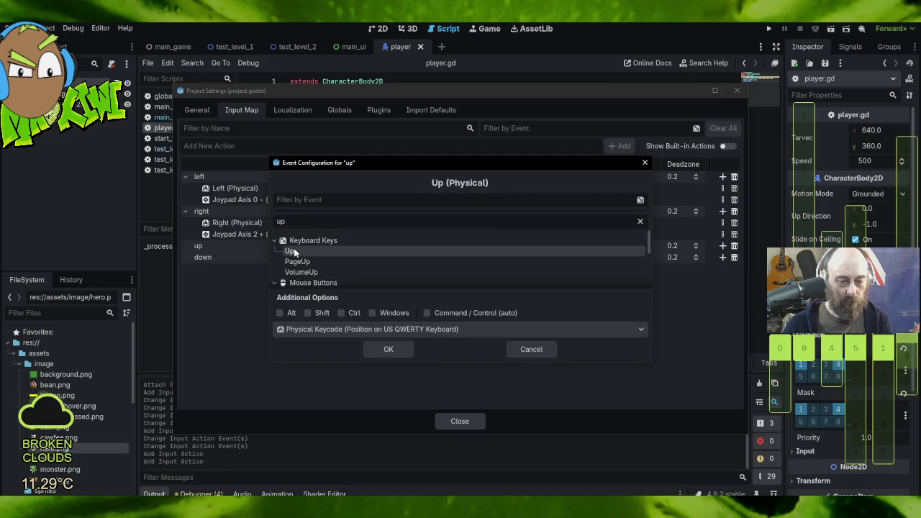
left_click(389, 348)
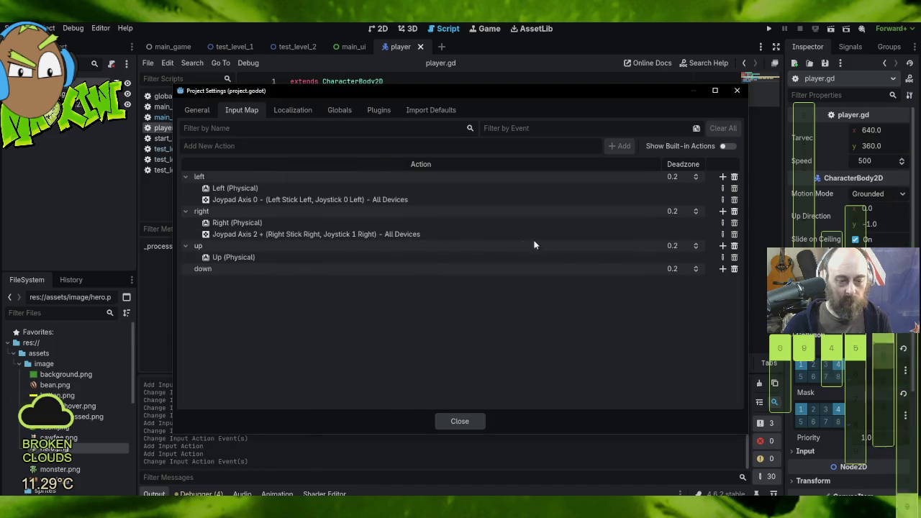
left_click(723, 245)
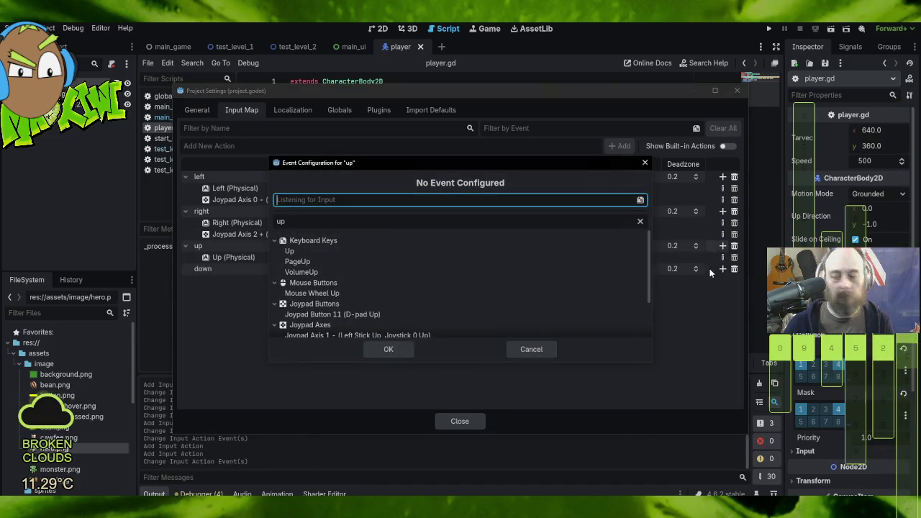
scroll(472, 282, "down", 3)
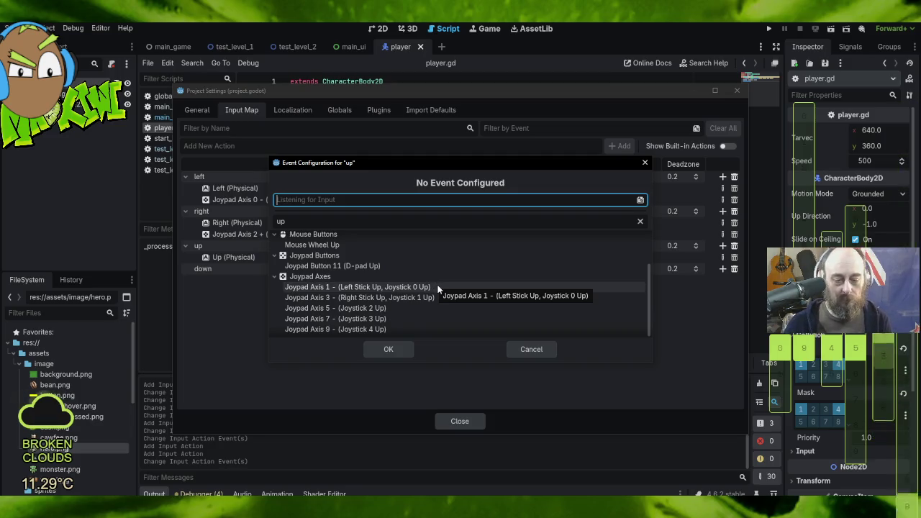
left_click(438, 288)
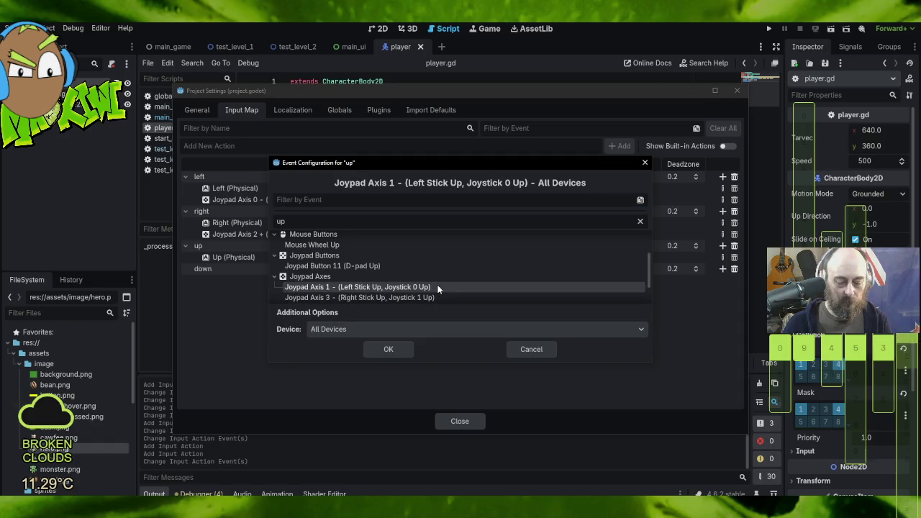
left_click(389, 349)
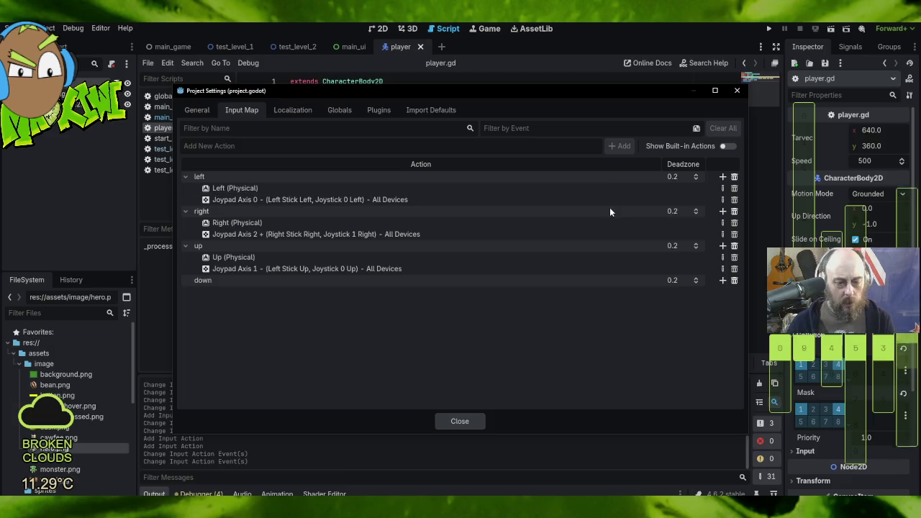
left_click(359, 235)
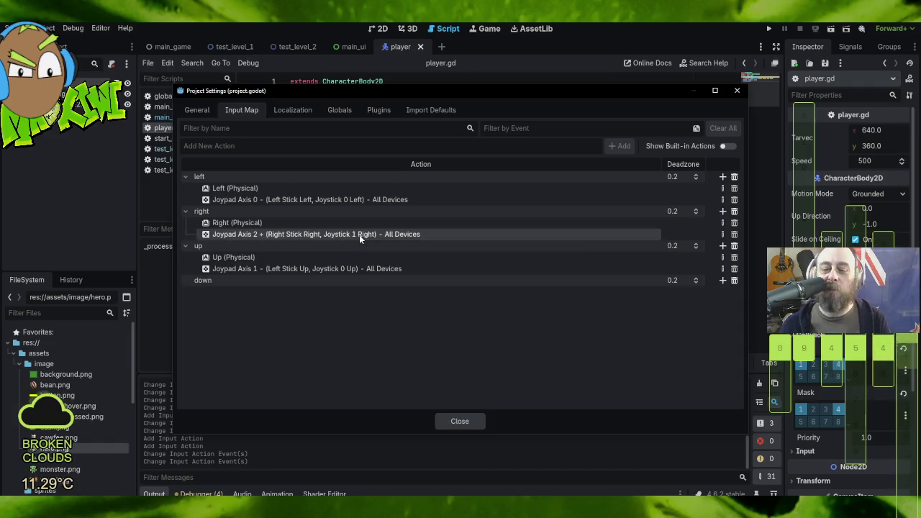
- Replace the right action's Joypad Axis 2 + binding with Joypad Axis 0 + (Left Stick Right)
double_click(359, 234)
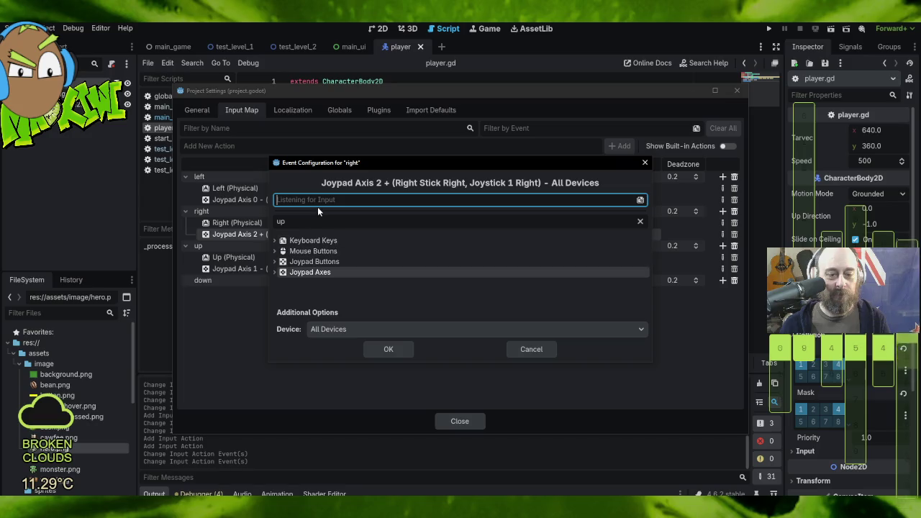
left_click_drag(288, 222, 268, 225)
type("right")
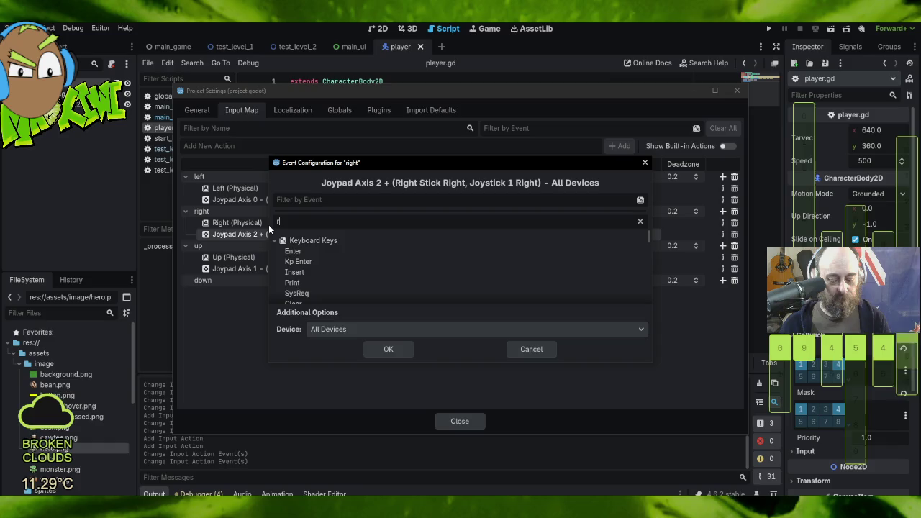
scroll(387, 279, "down", 1)
scroll(387, 278, "down", 5)
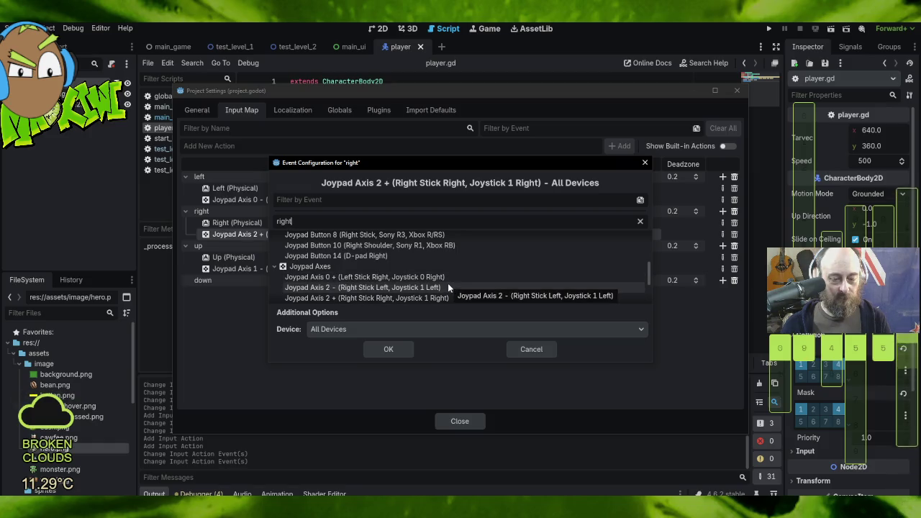
scroll(448, 283, "down", 2)
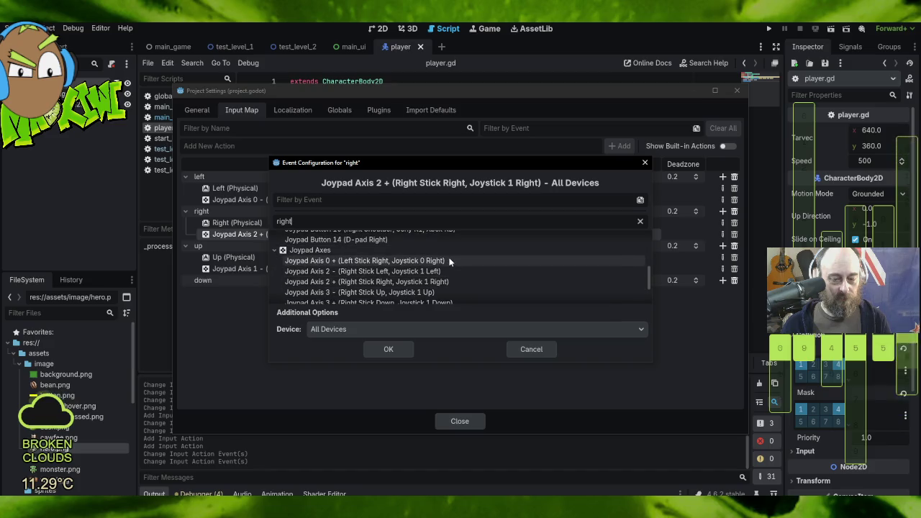
left_click(449, 261)
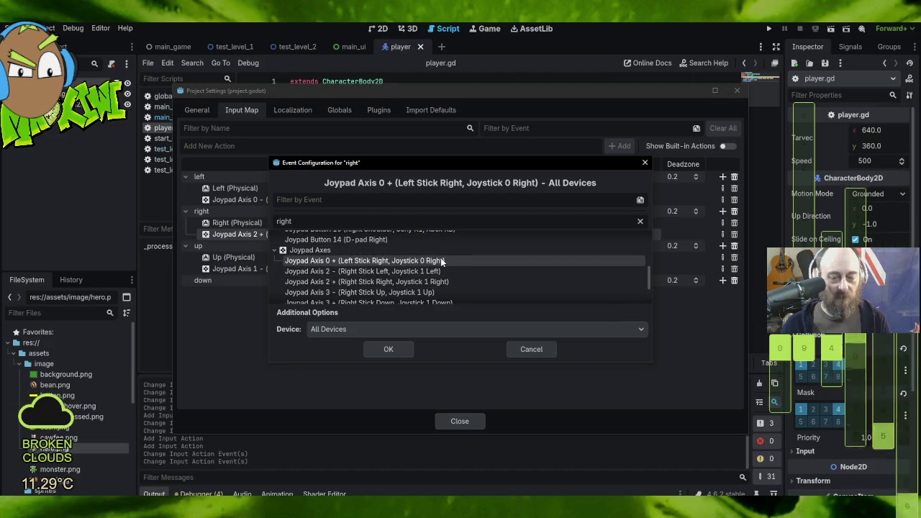
left_click(385, 349)
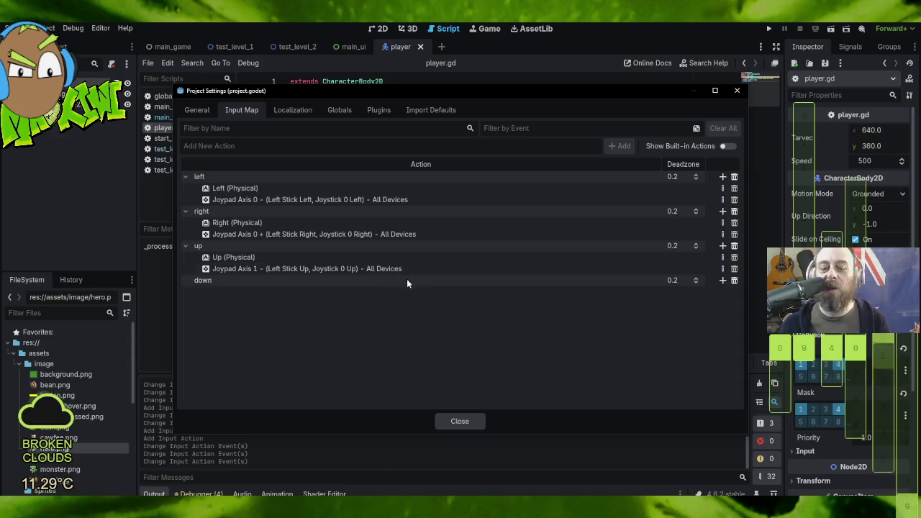
left_click(723, 280)
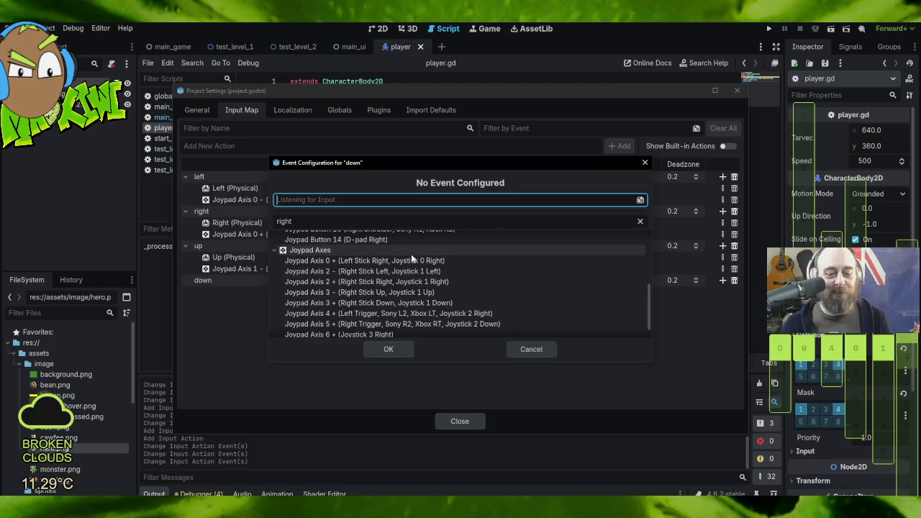
- Bind the Down (Physical) key to the down action
left_click_drag(313, 221, 245, 219)
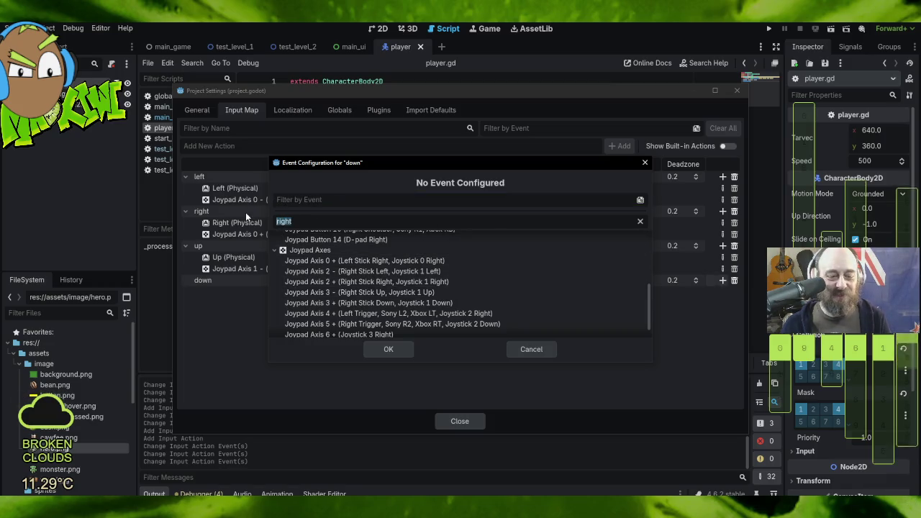
type("down")
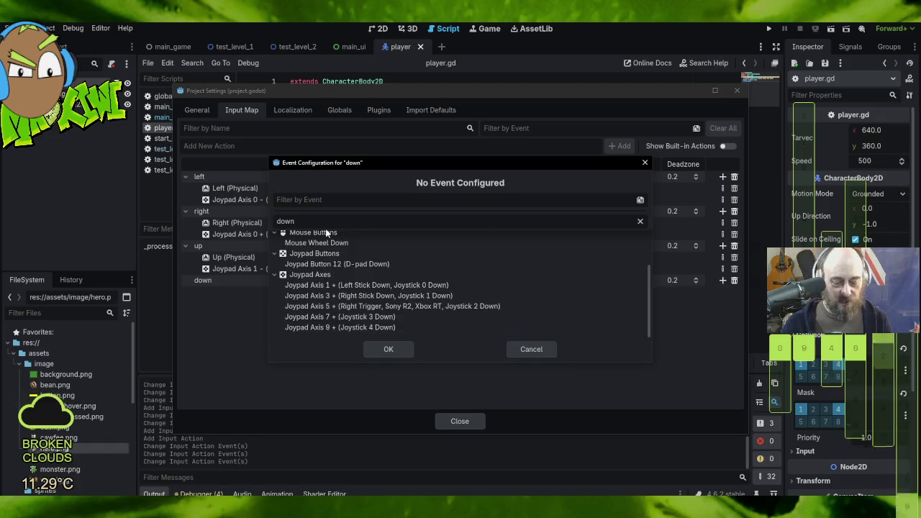
scroll(396, 263, "up", 2)
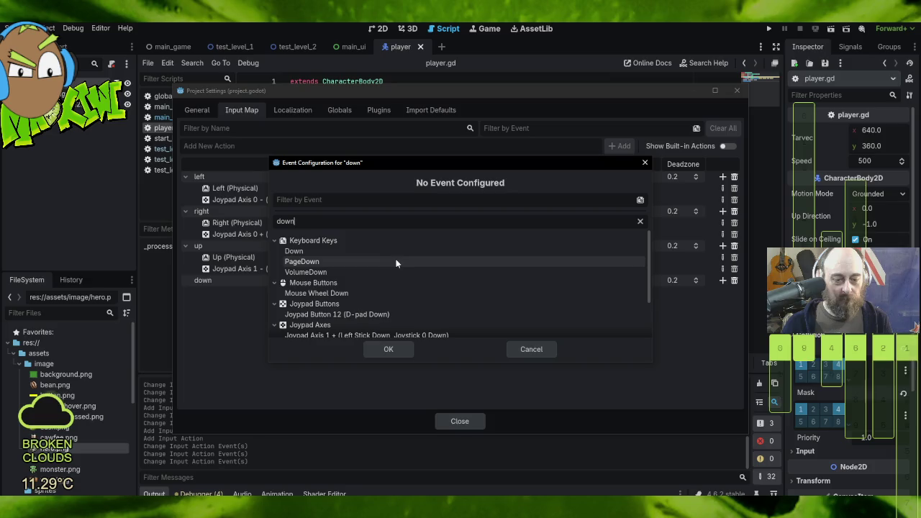
left_click(338, 249)
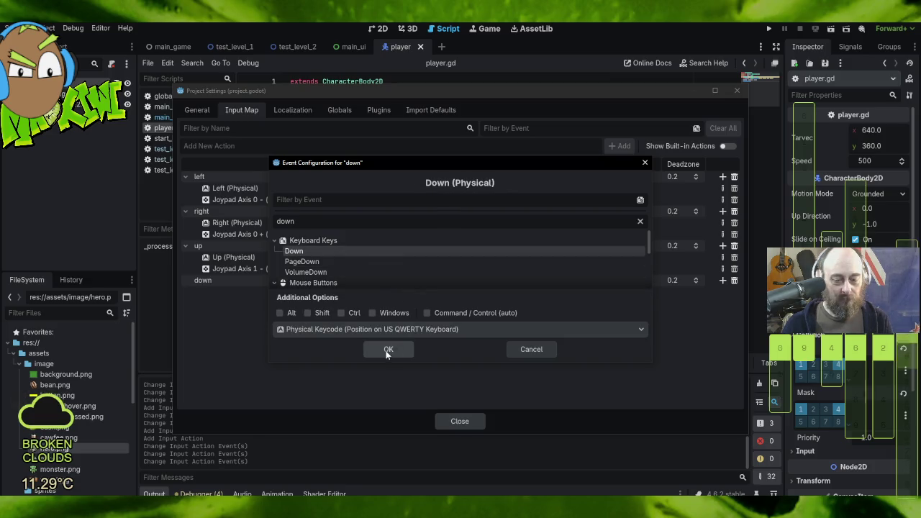
left_click(388, 349)
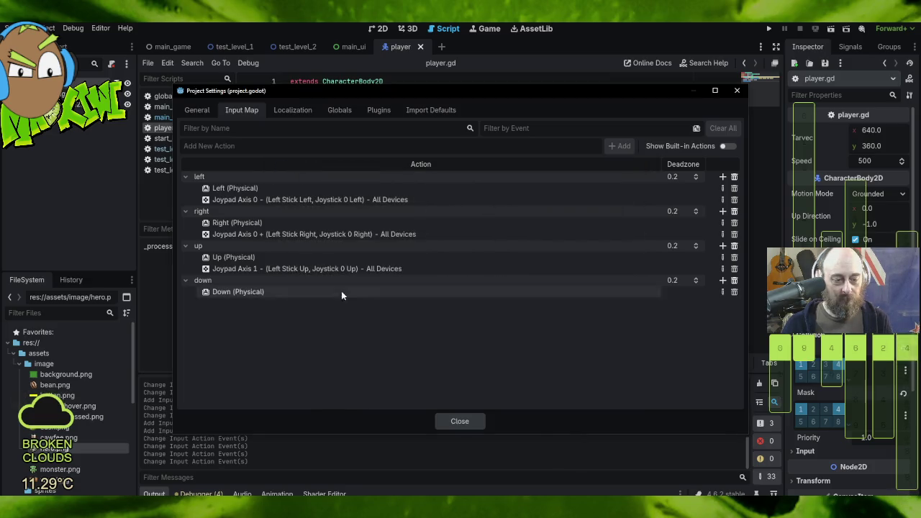
- Add Joypad Axis 1 + (Left Stick Down) as a second down binding
left_click(722, 280)
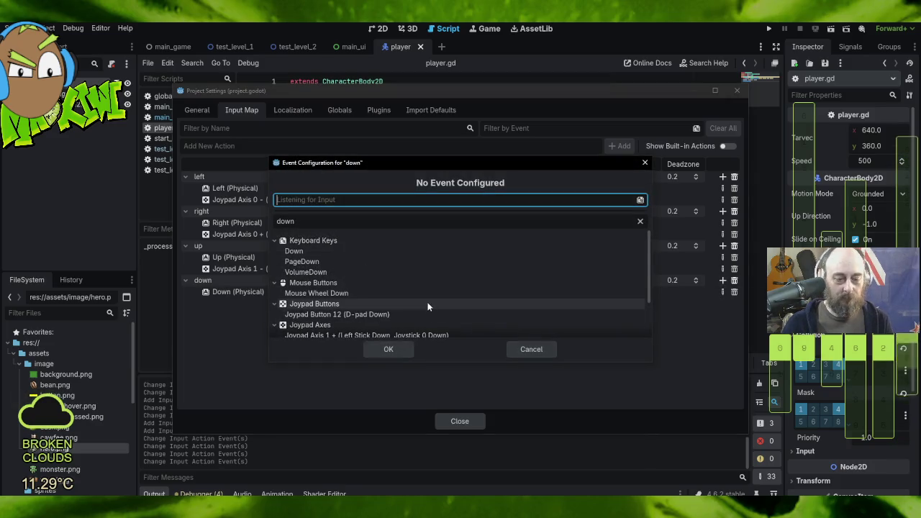
scroll(441, 307, "down", 2)
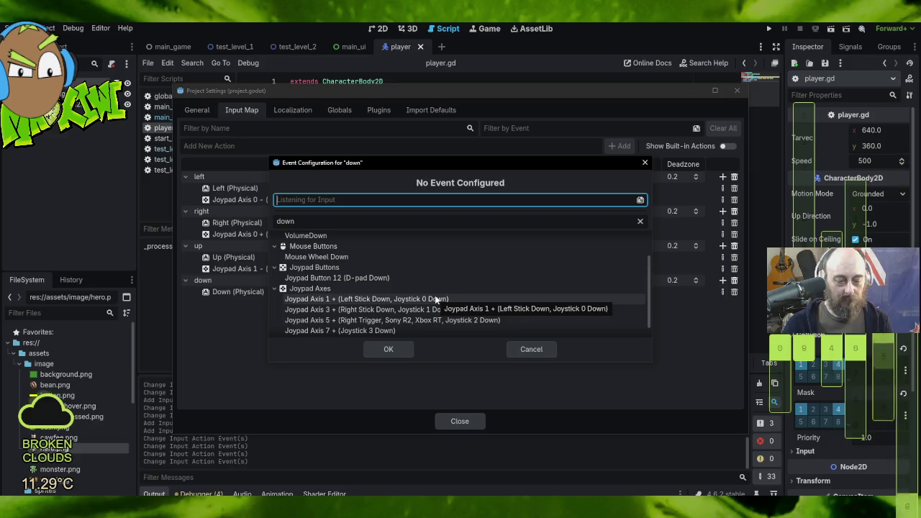
left_click(455, 298)
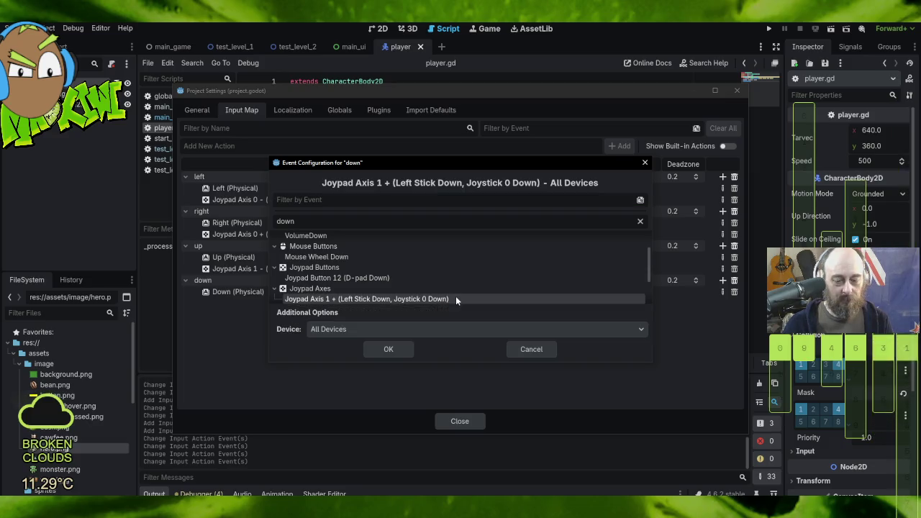
left_click(389, 349)
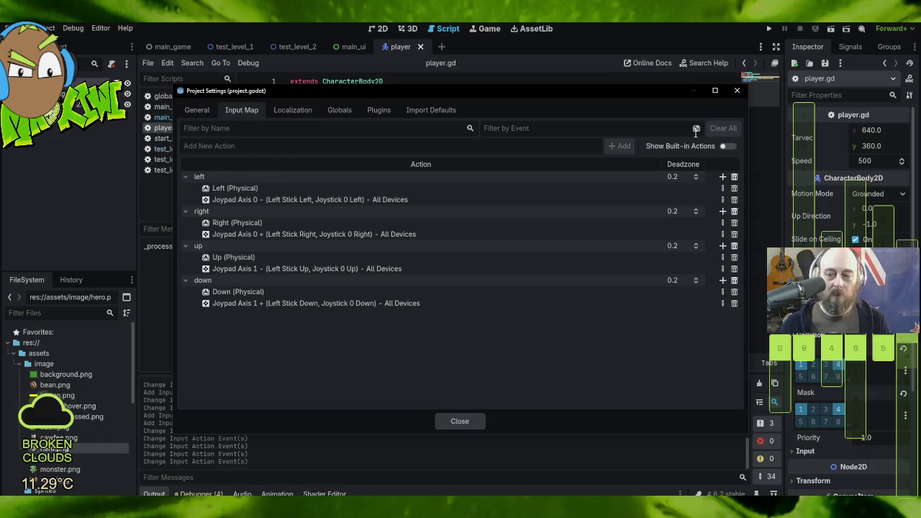
- Close Project Settings, open the test_level_1 scene and test_level_1.gd, and select the root node
left_click(453, 423)
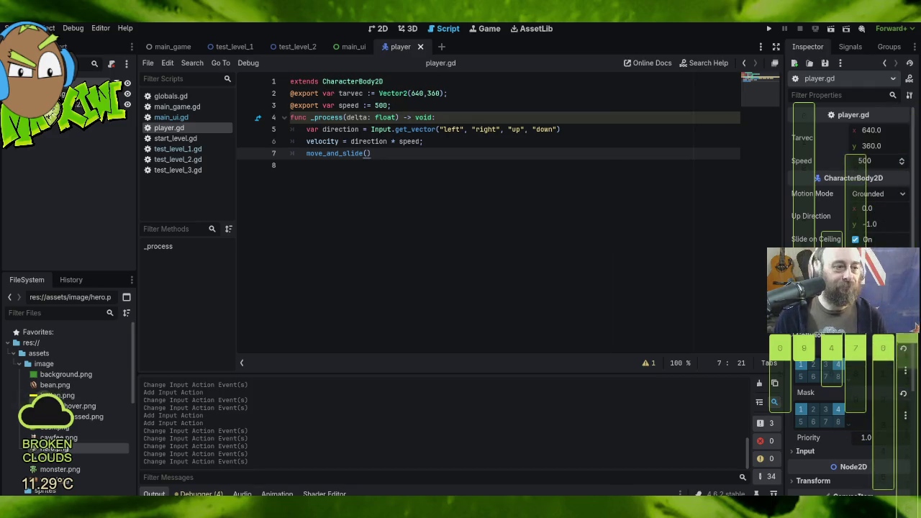
left_click(16, 28)
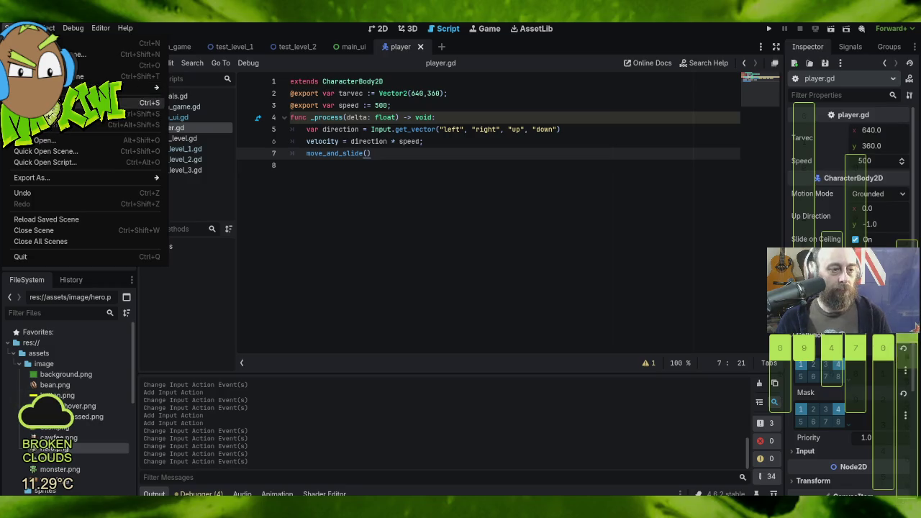
left_click(346, 117)
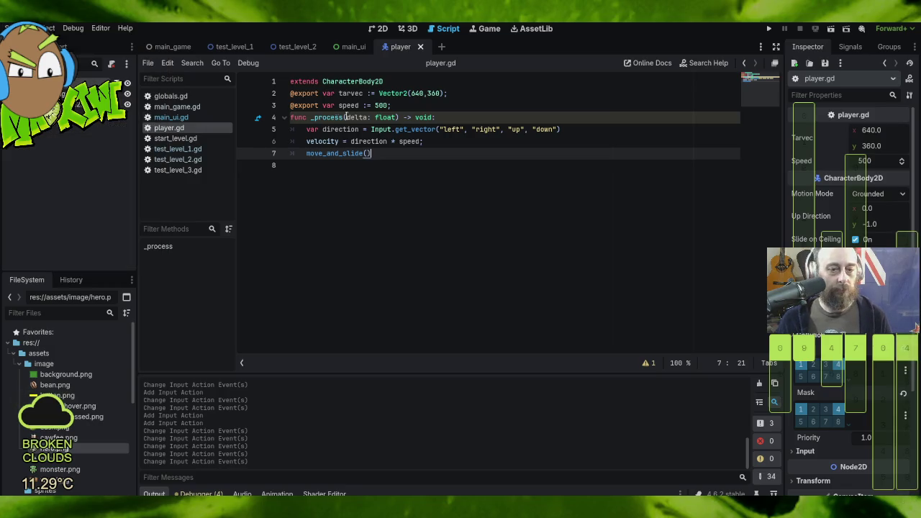
left_click(237, 47)
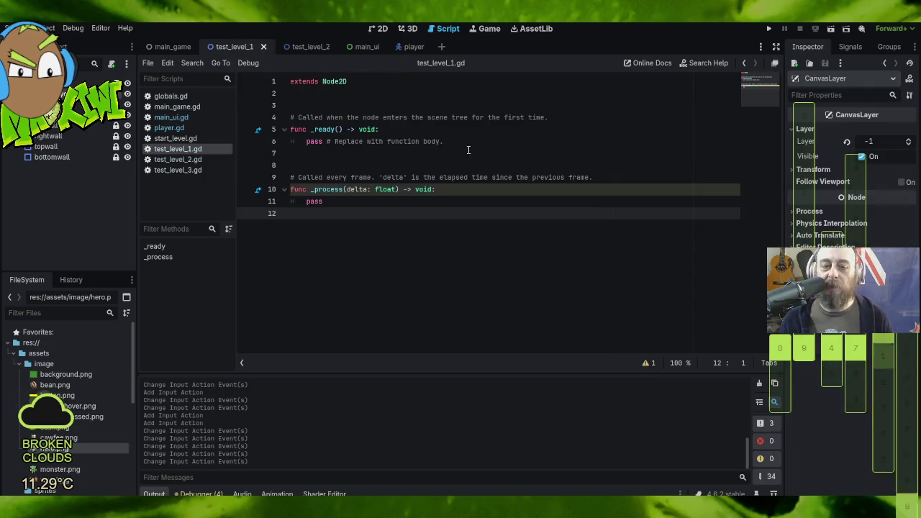
left_click(386, 129)
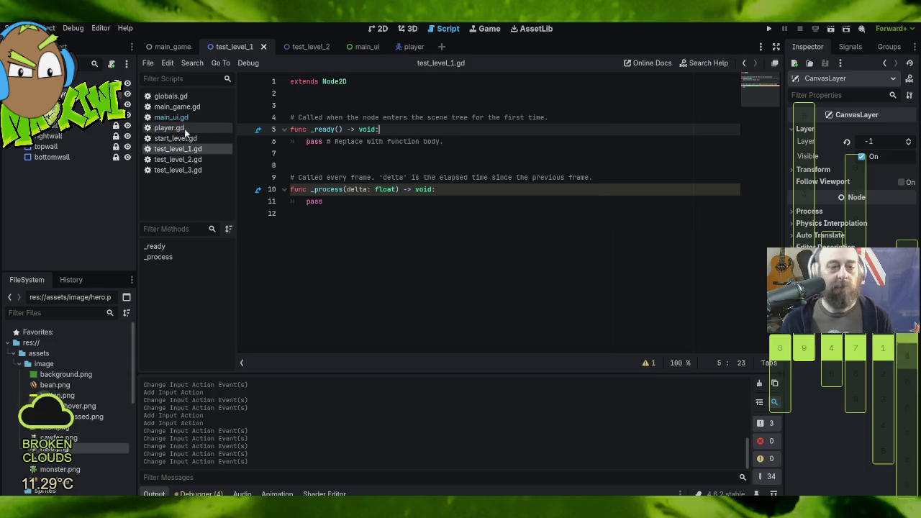
left_click(86, 83)
- Instance res://scenes/player.tscn as a Player child of test_level_1's root node
right_click(38, 83)
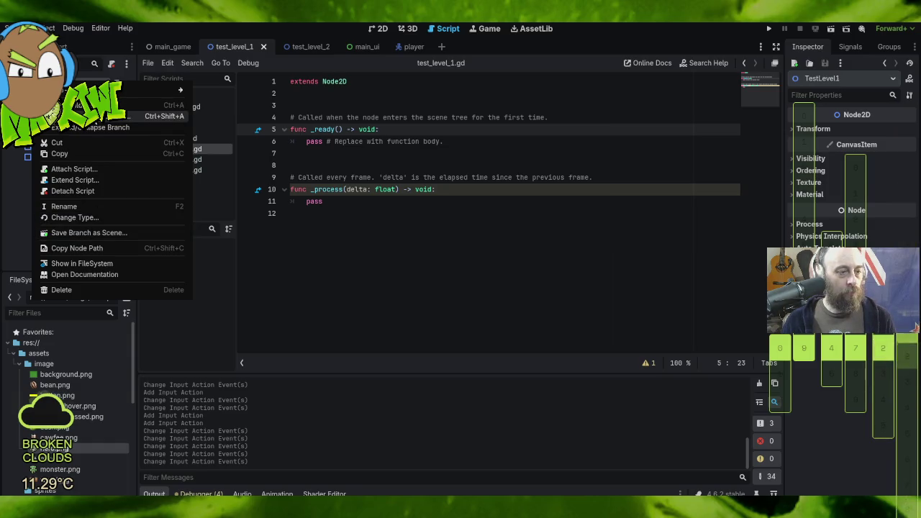
left_click(108, 116)
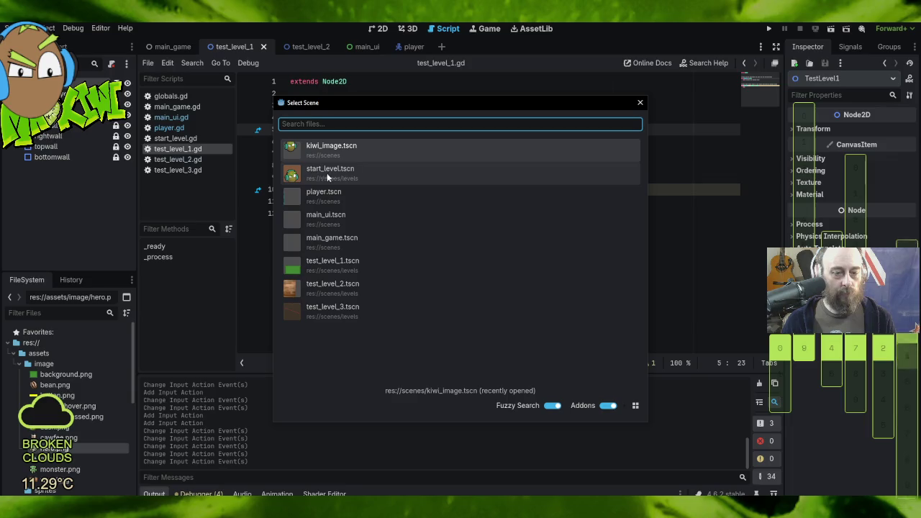
double_click(343, 199)
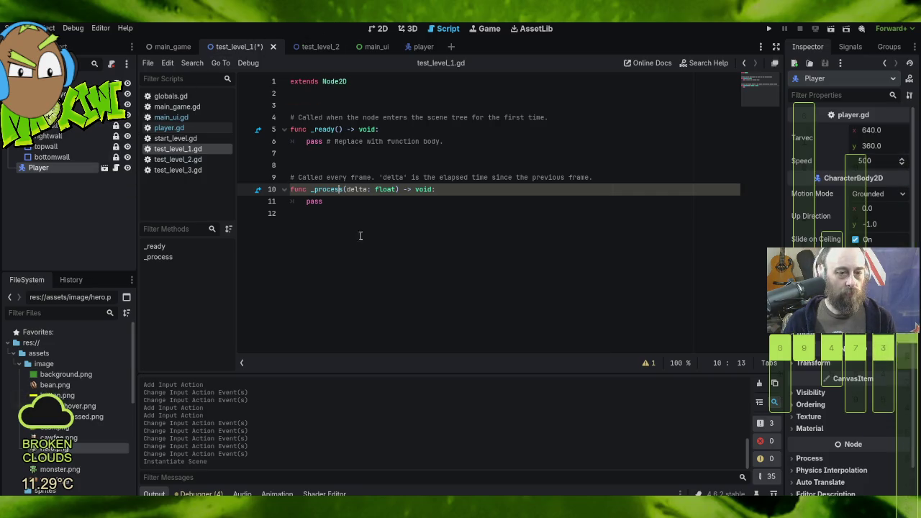
left_click(386, 130)
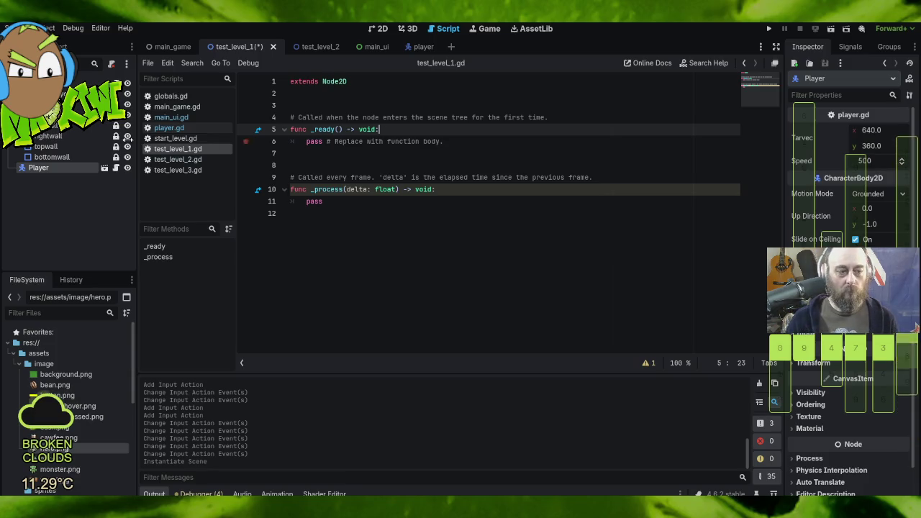
- Write $Player.position = Globals.SpawnTarget in _ready, dragging in the Player node reference
left_click_drag(32, 169, 122, 172)
left_click_drag(367, 151, 413, 129)
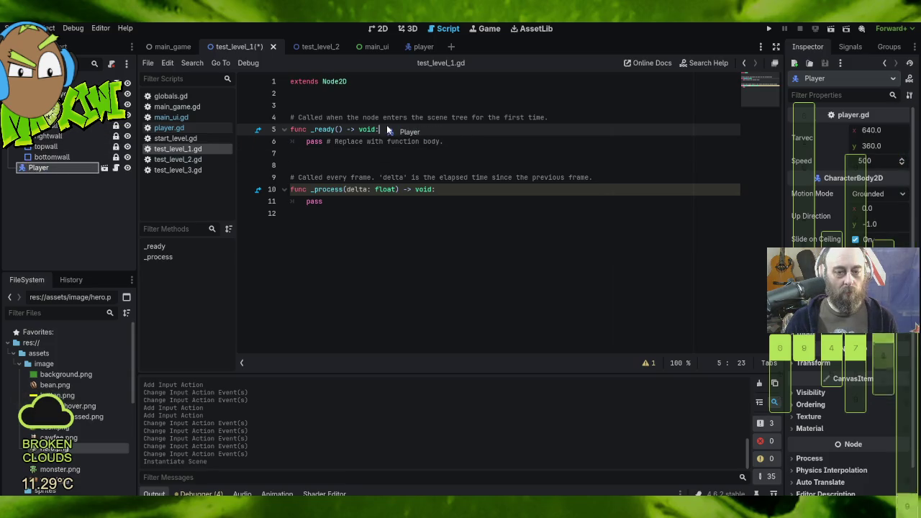
key("Left")
key("Left")
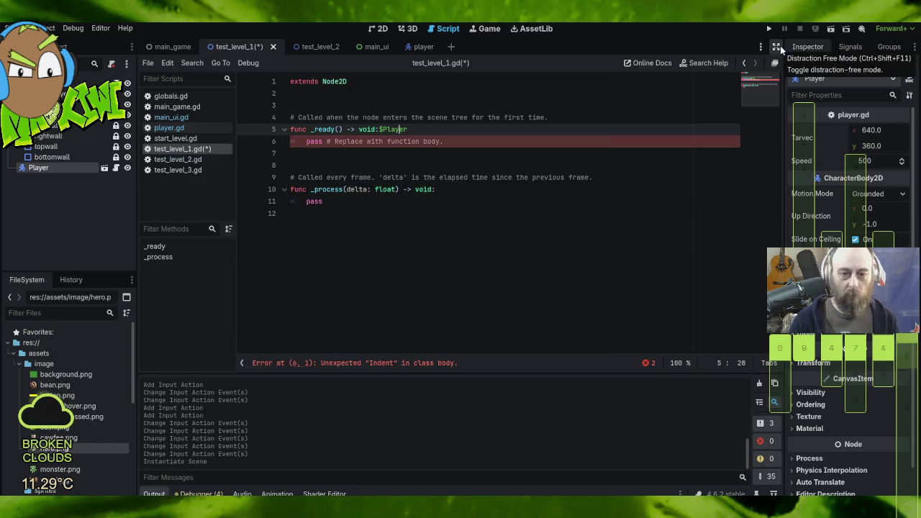
key("Left")
key("Left")
key("Return")
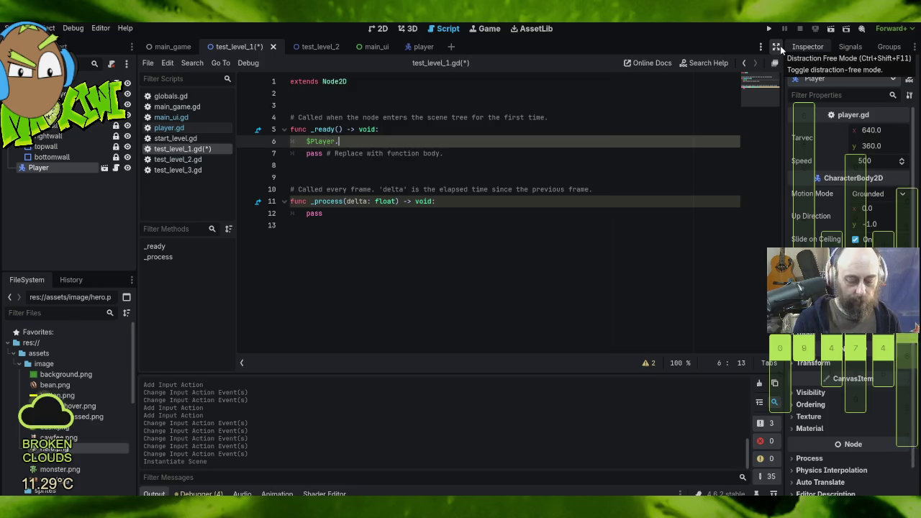
key("End")
type(".po")
key("Return")
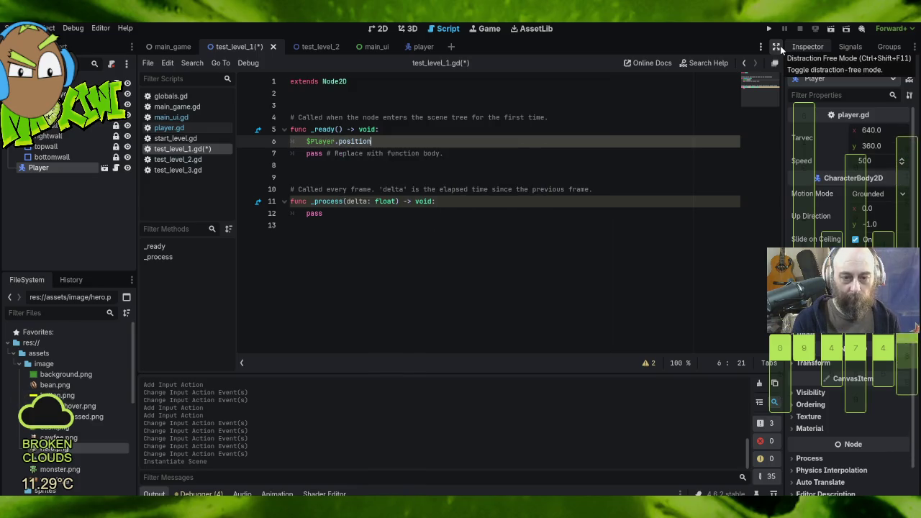
type(" =")
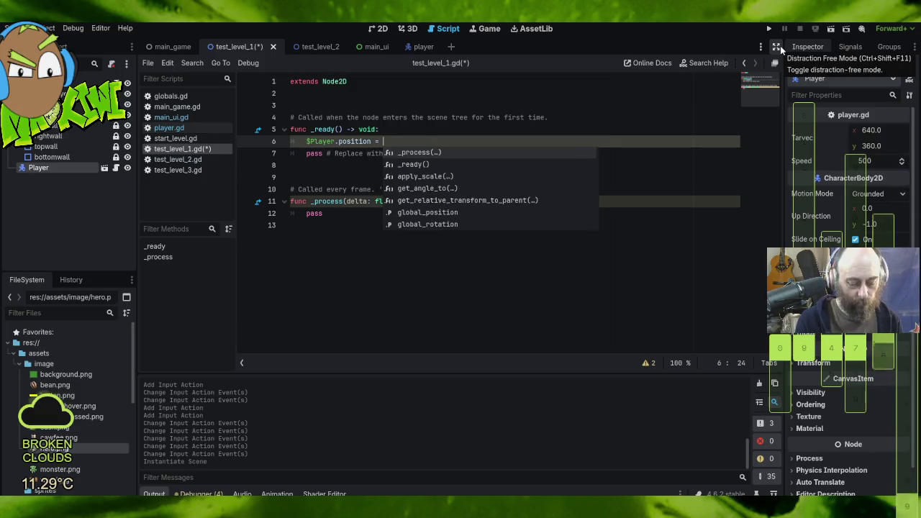
key("BackSpace")
key("BackSpace")
key("BackSpace")
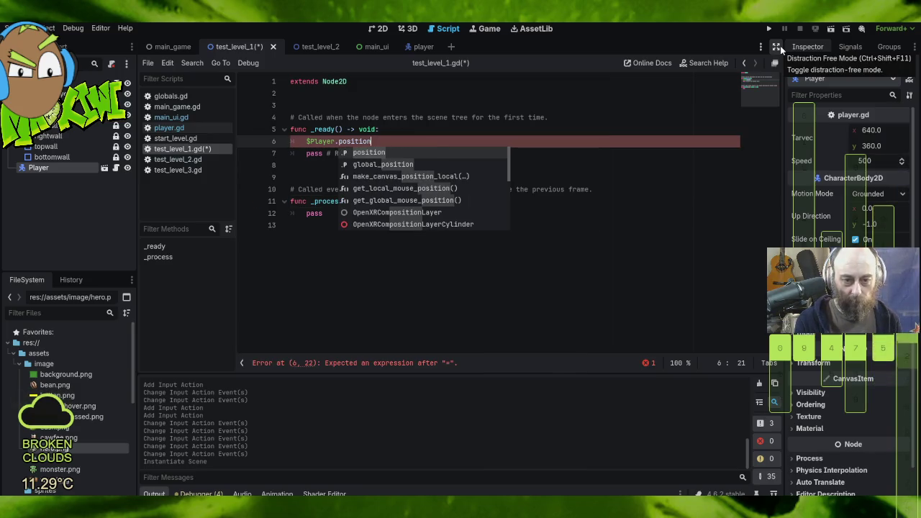
type(" = ")
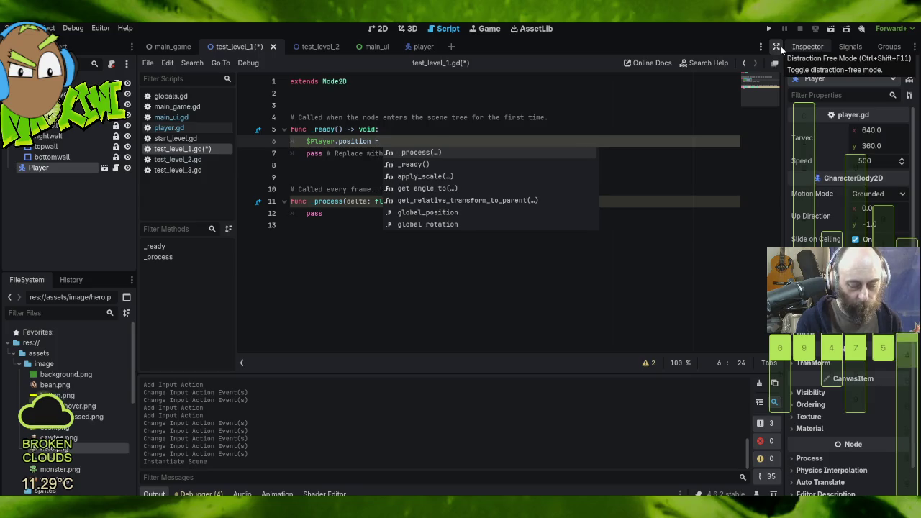
type("Globals")
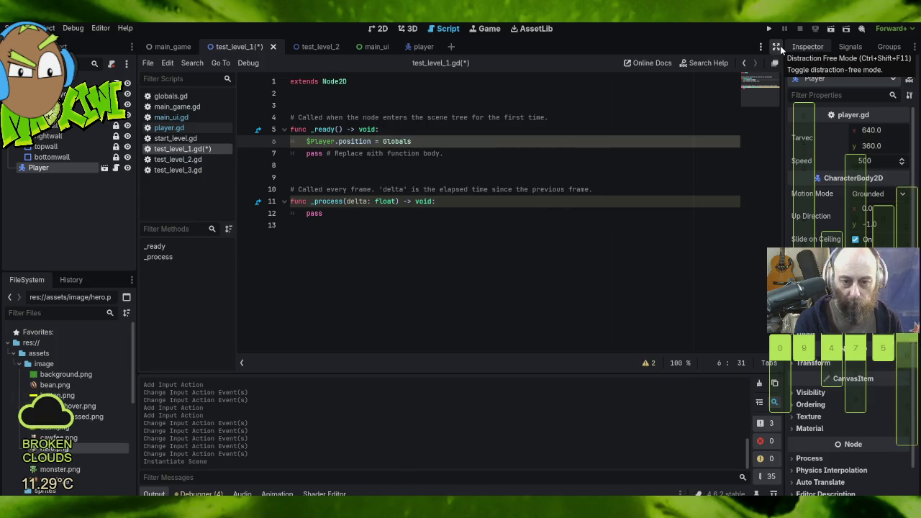
type(".sp")
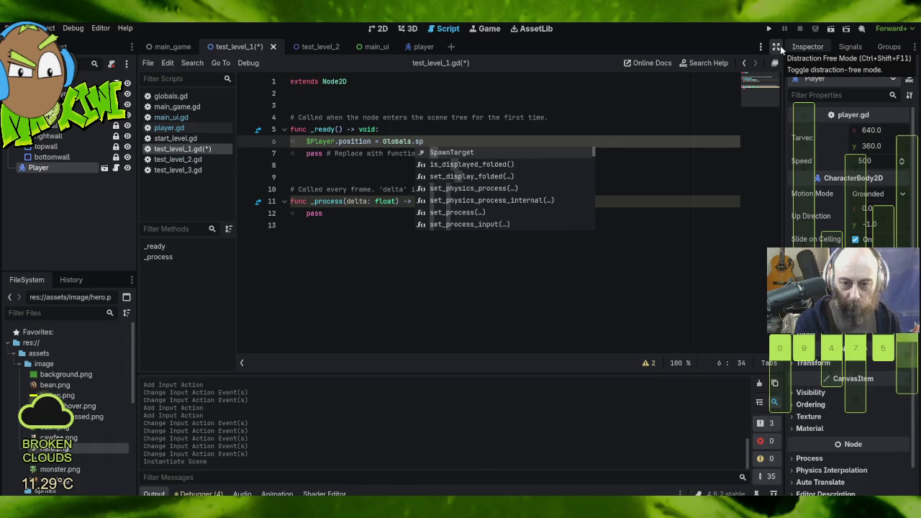
key("Return")
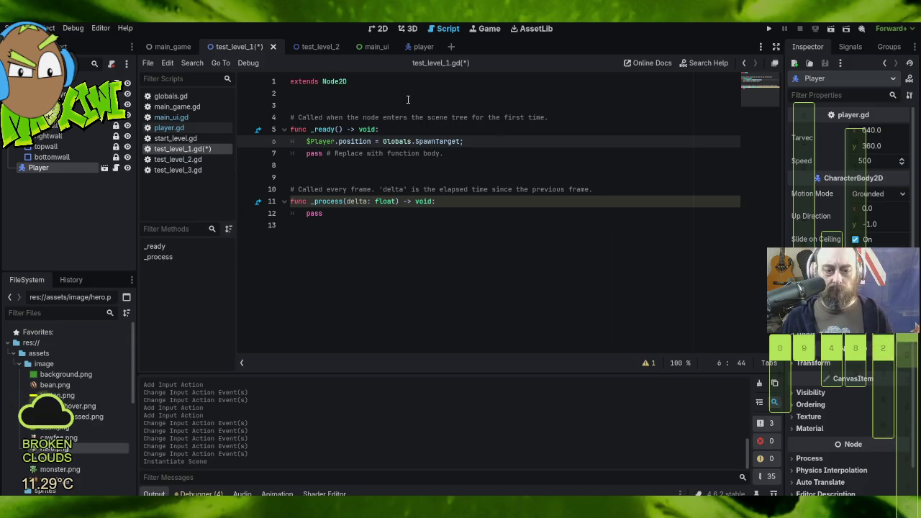
- Delete the leftover pass line and save all scenes
left_click(483, 164)
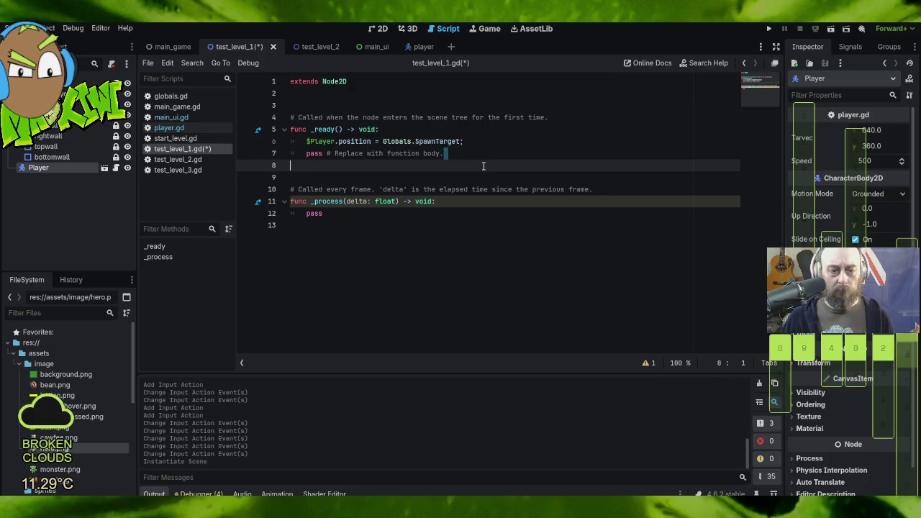
left_click_drag(475, 141, 500, 173)
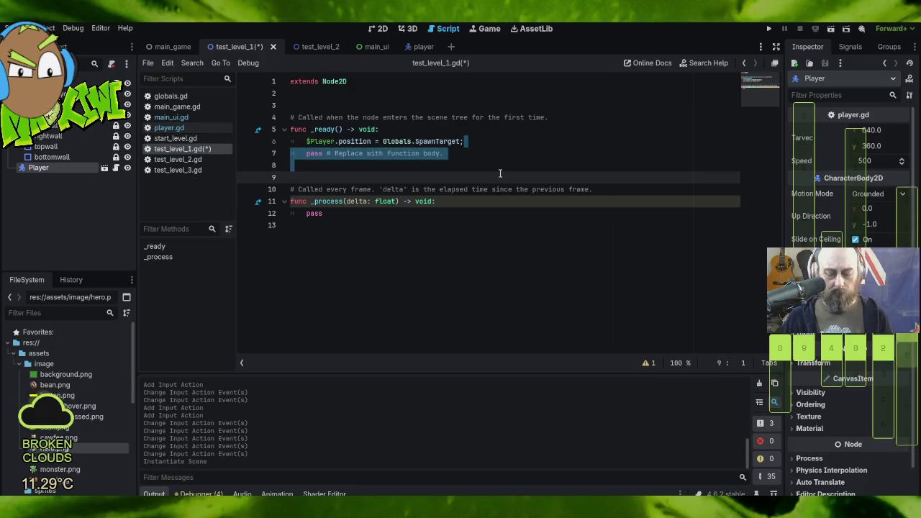
key("BackSpace")
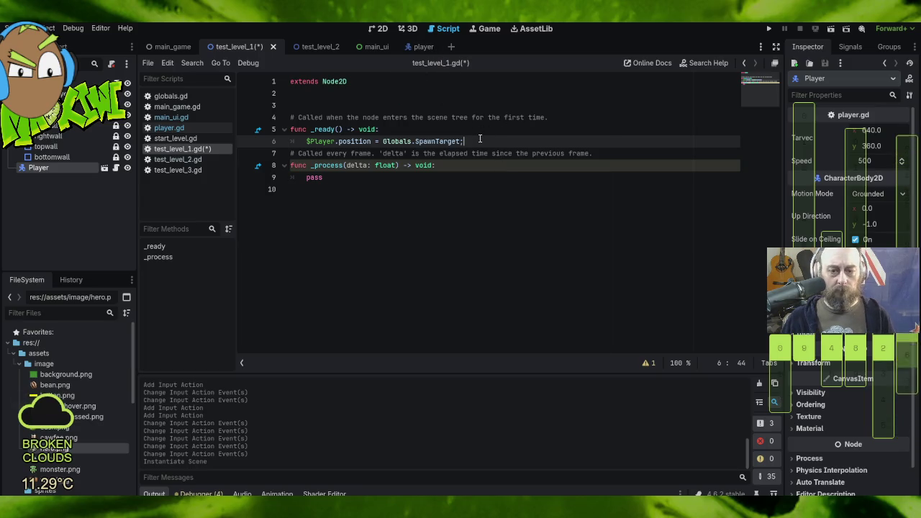
key("Return")
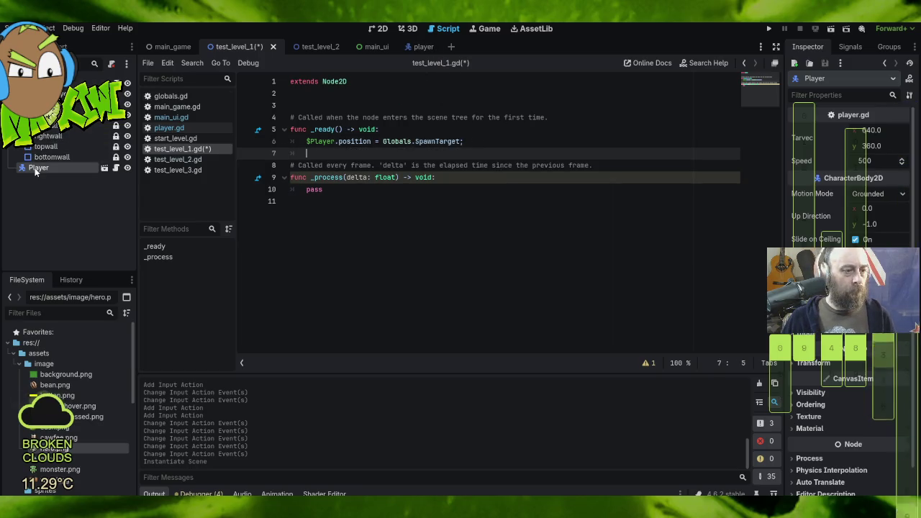
left_click(22, 29)
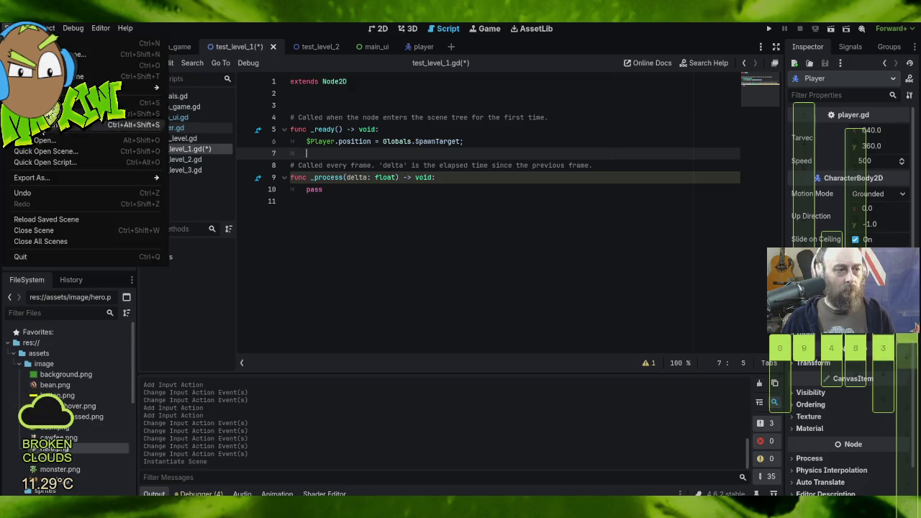
left_click(58, 125)
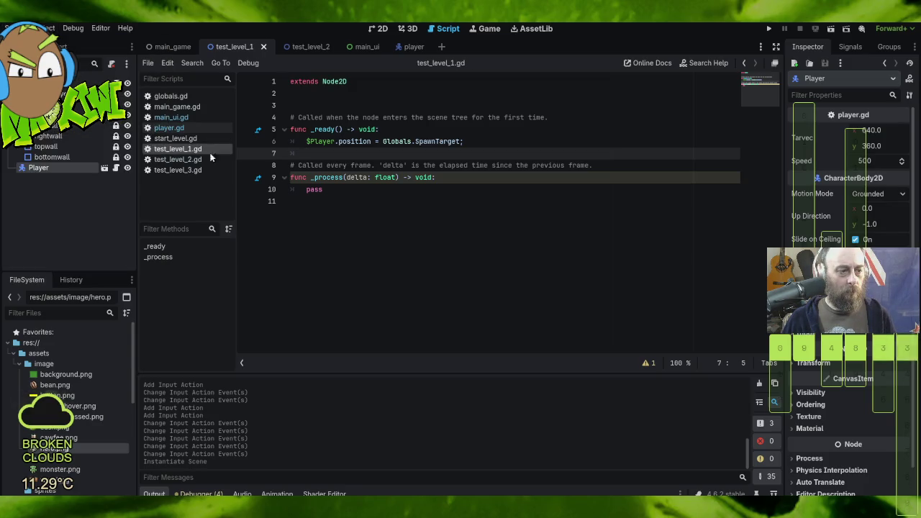
- Run the project, enter Coffee Fields, and walk the player around with the arrow keys
left_click(767, 30)
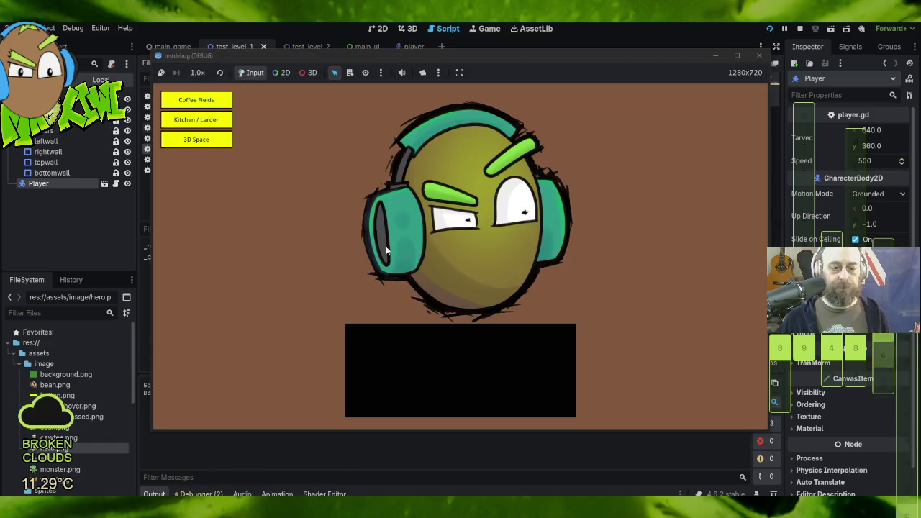
left_click(188, 99)
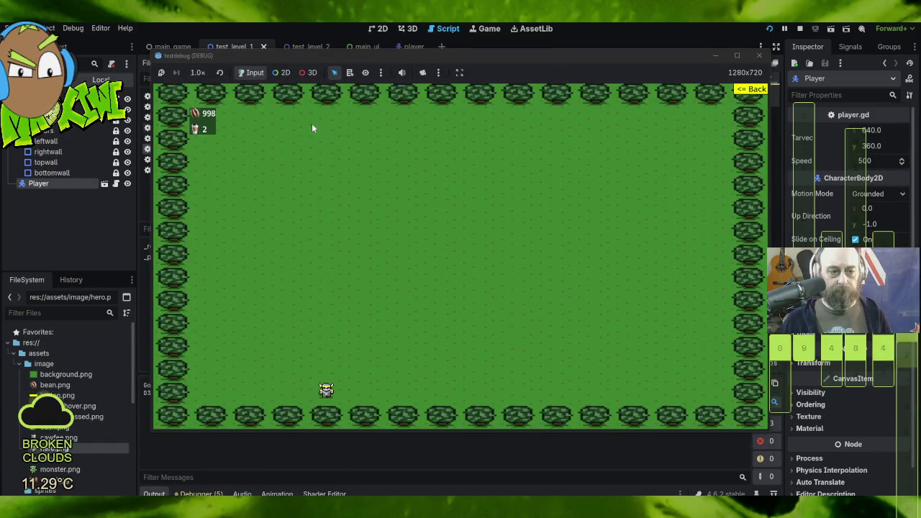
key("Up")
key("Right")
key("Up")
key("Up")
key("Down")
key("Right")
key("Up")
key("Left")
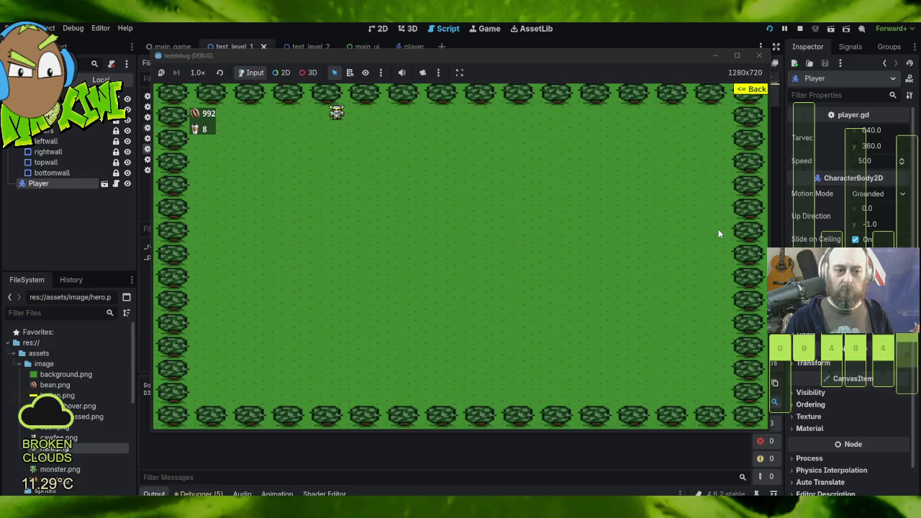
key("Down")
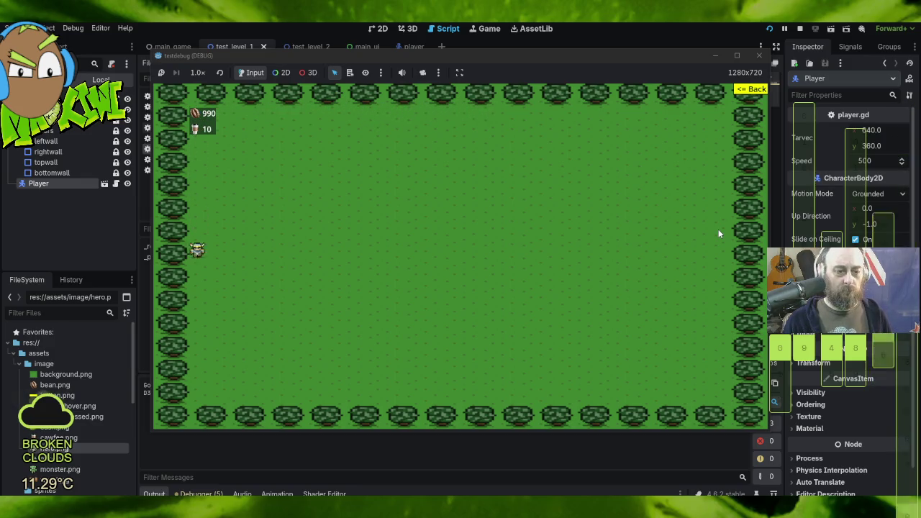
key("Right")
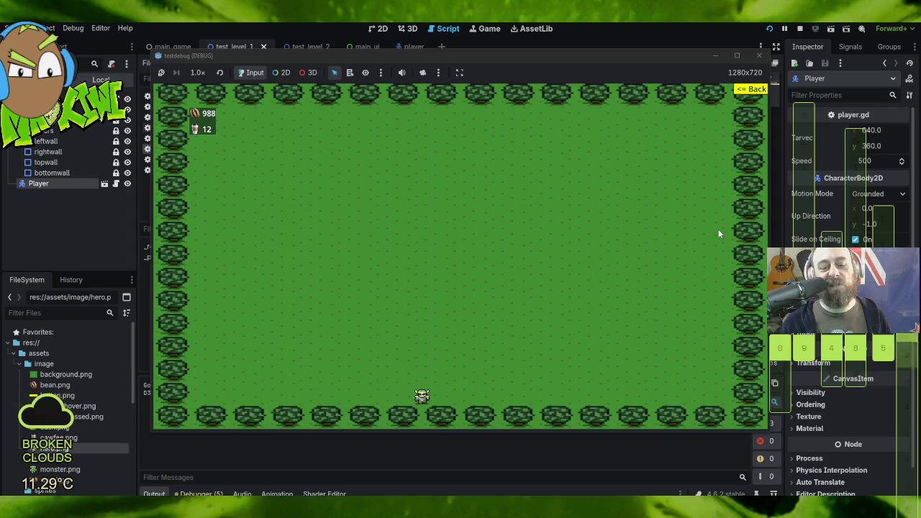
key("Up")
key("Right")
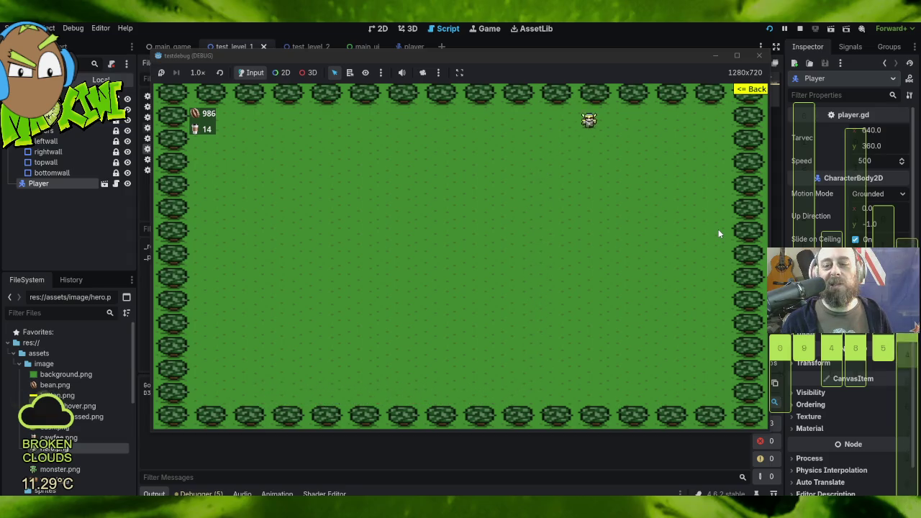
key("Down")
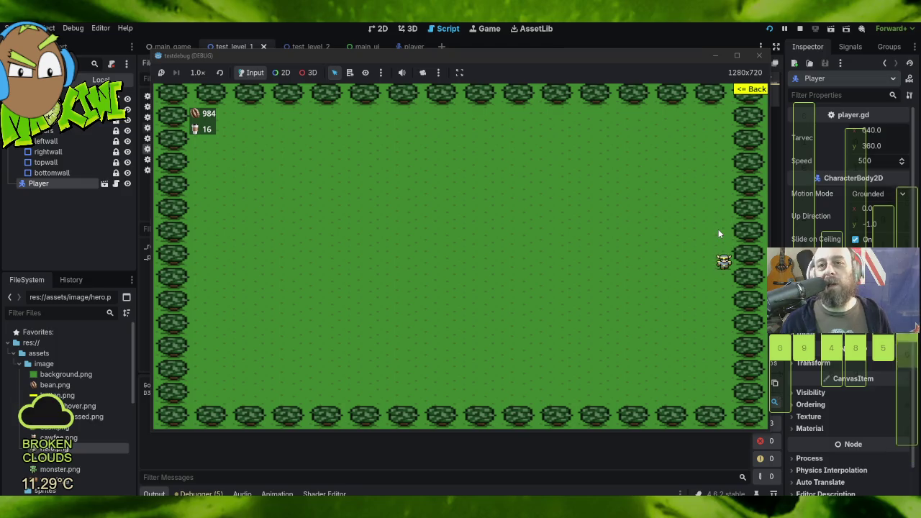
key("Left")
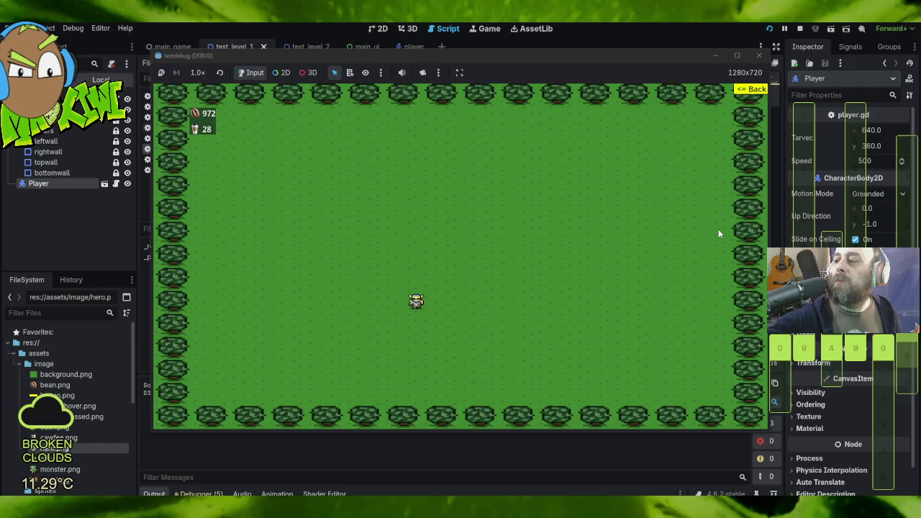
- Keep steering the player around the grass field with the arrow keys
key("Up")
key("Right")
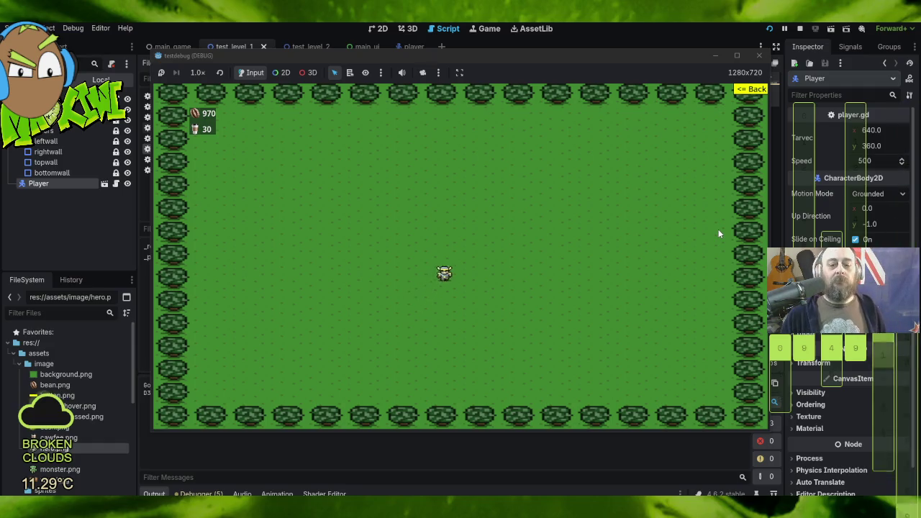
key("Down")
key("Left")
key("Up")
key("Left")
key("Down")
key("Up")
key("Right")
key("Right")
key("Down")
key("Left")
key("Up")
key("Up")
key("Left")
key("Down")
key("Right")
- Return to the menu, try the Kitchen / Larder level, then close the running game
left_click(748, 90)
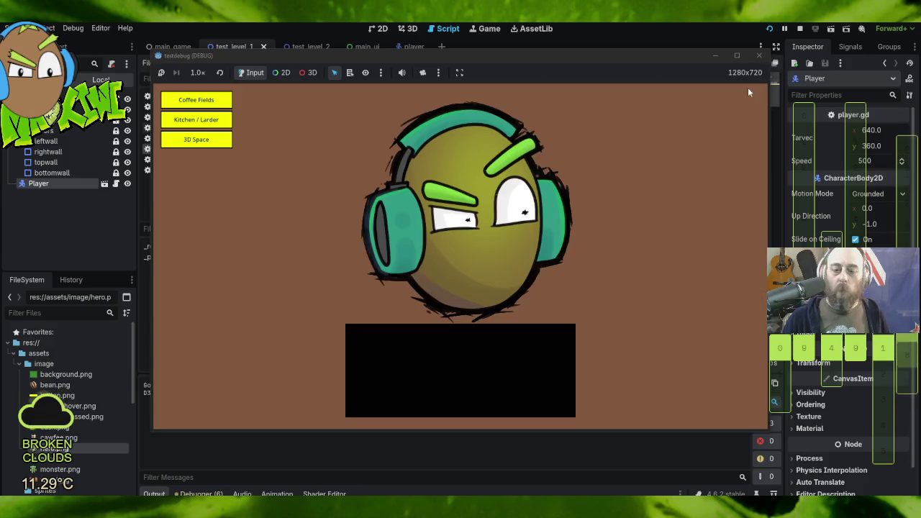
left_click(189, 119)
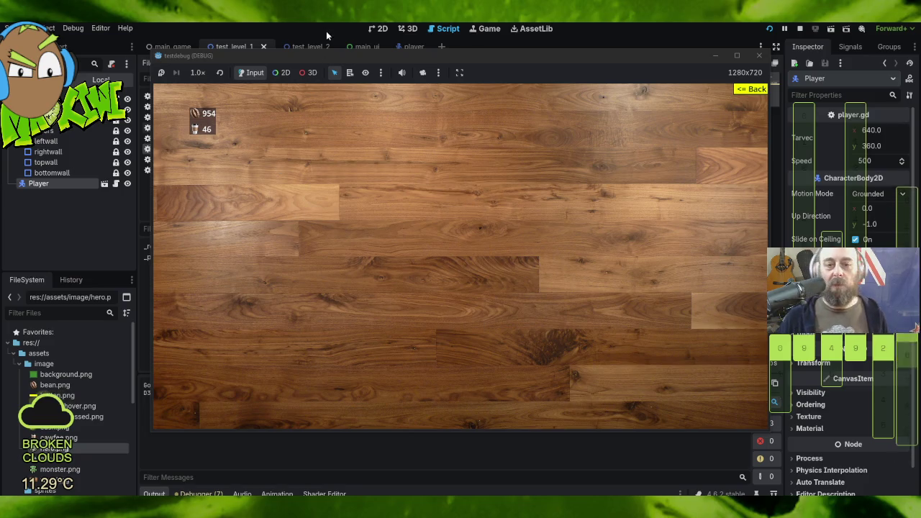
left_click(758, 56)
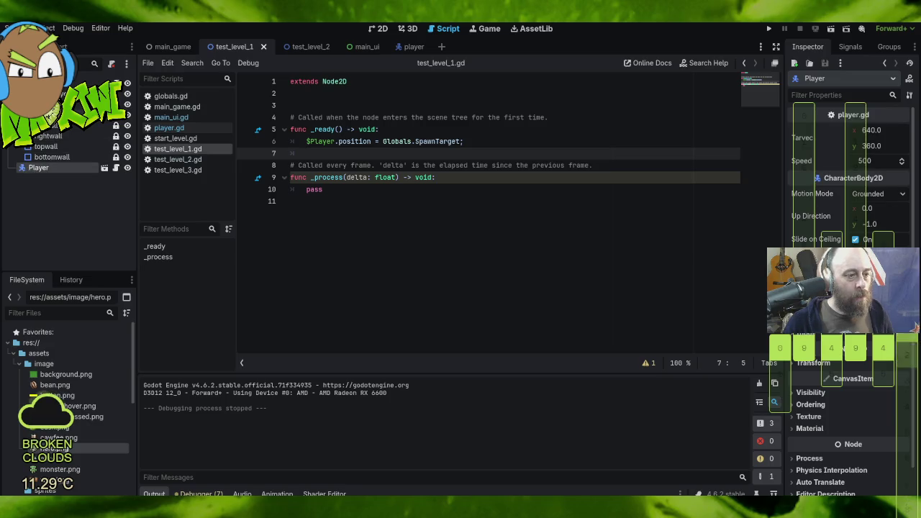
left_click(310, 46)
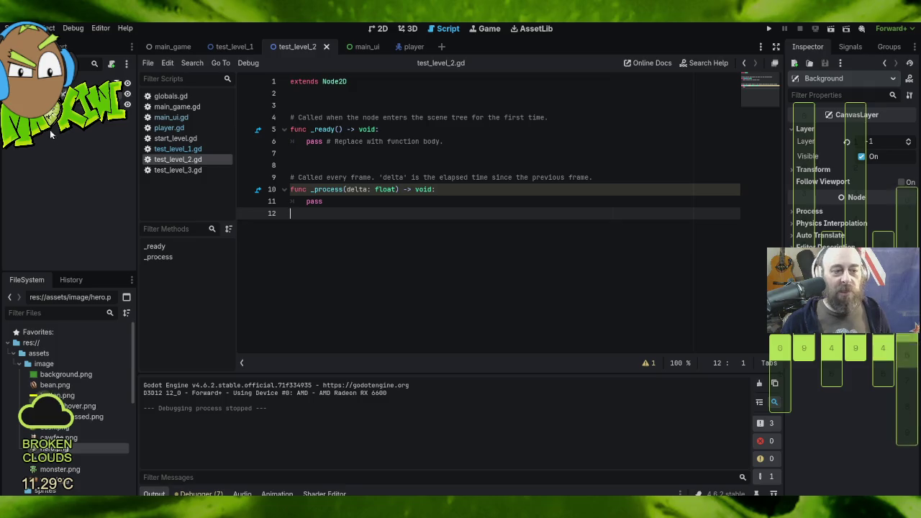
- Instance player.tscn as a child of test_level_2's root node
right_click(43, 82)
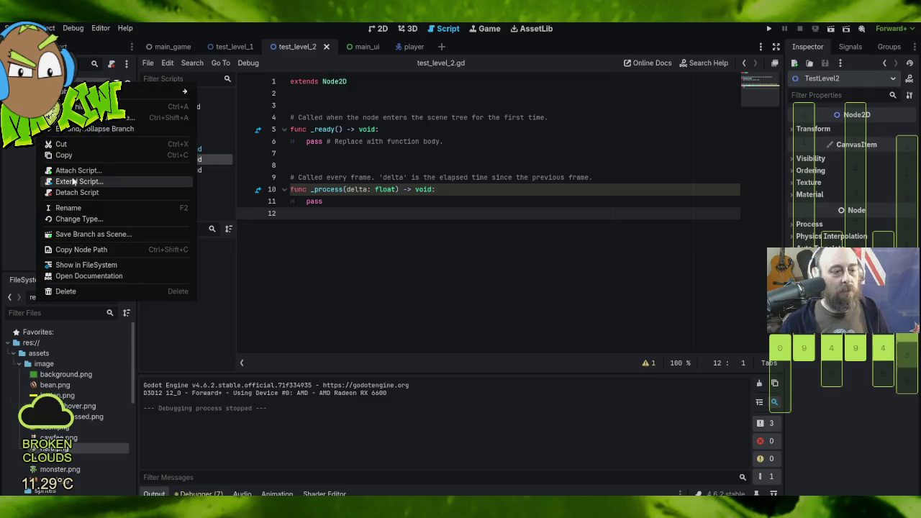
key("ctrl+shift+o")
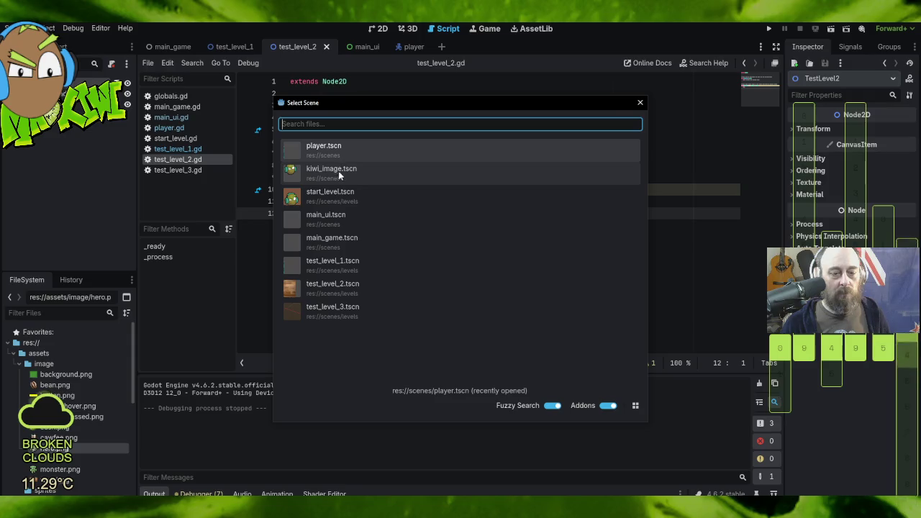
double_click(335, 148)
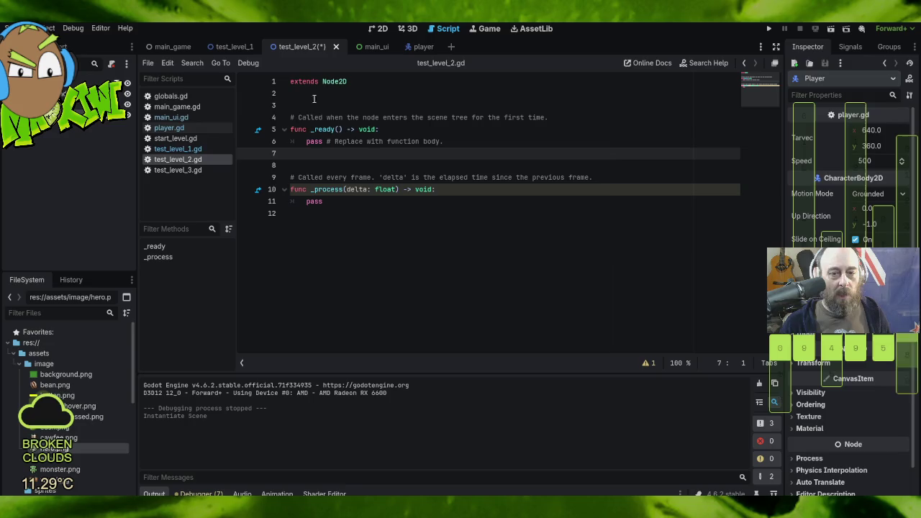
- Copy the $Player.position = Globals.SpawnTarget line from test_level_1.gd over test_level_2's pass
left_click(230, 46)
left_click_drag(401, 129, 488, 141)
key("ctrl+c")
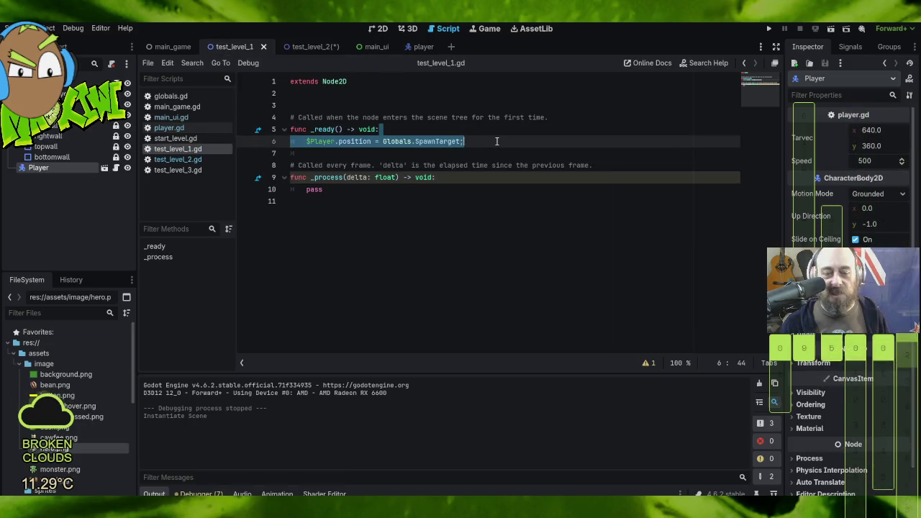
left_click(306, 46)
left_click_drag(407, 132, 475, 141)
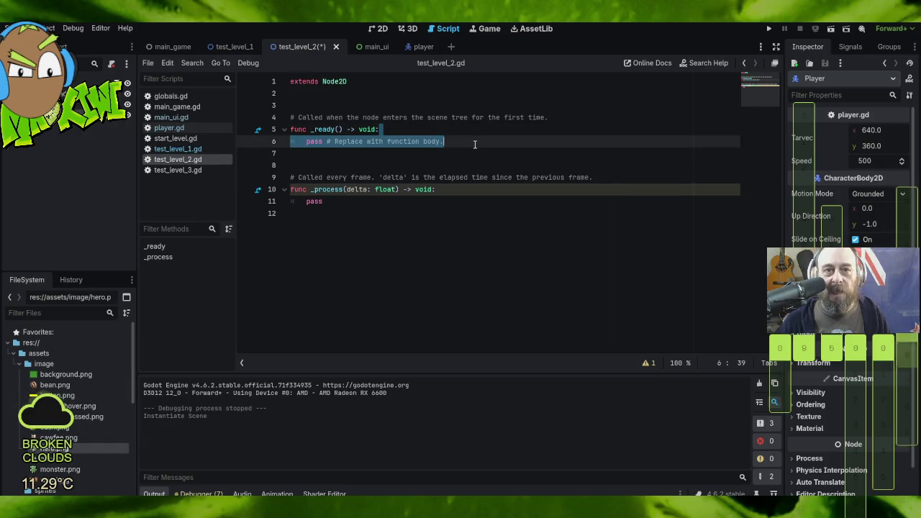
key("ctrl+v")
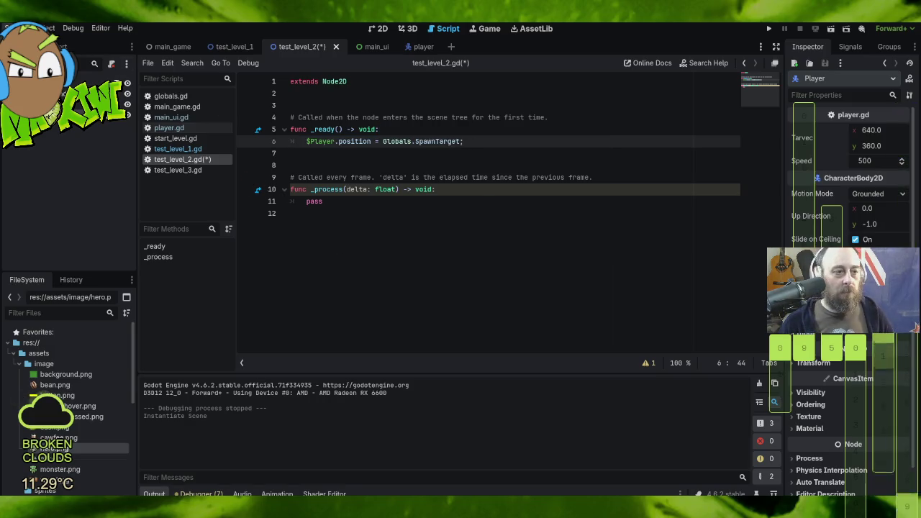
- Save the script and run the project again
left_click(15, 28)
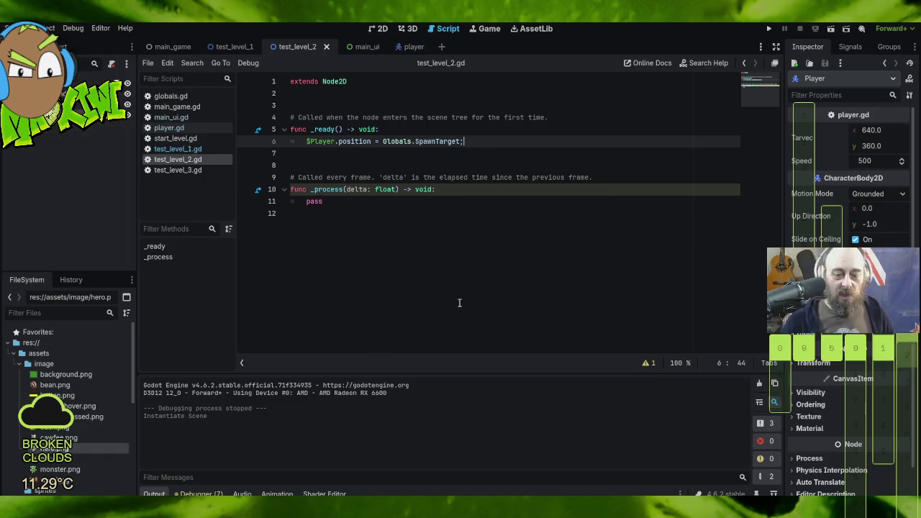
left_click(770, 27)
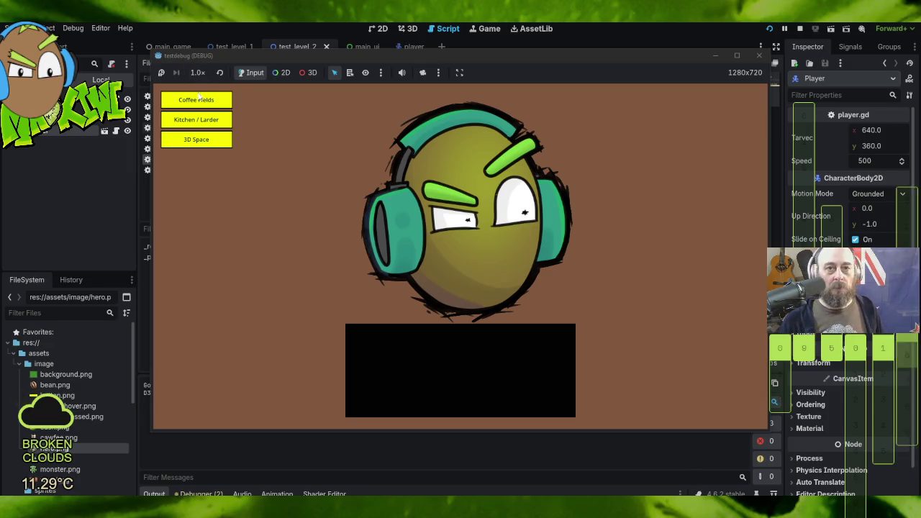
left_click(206, 101)
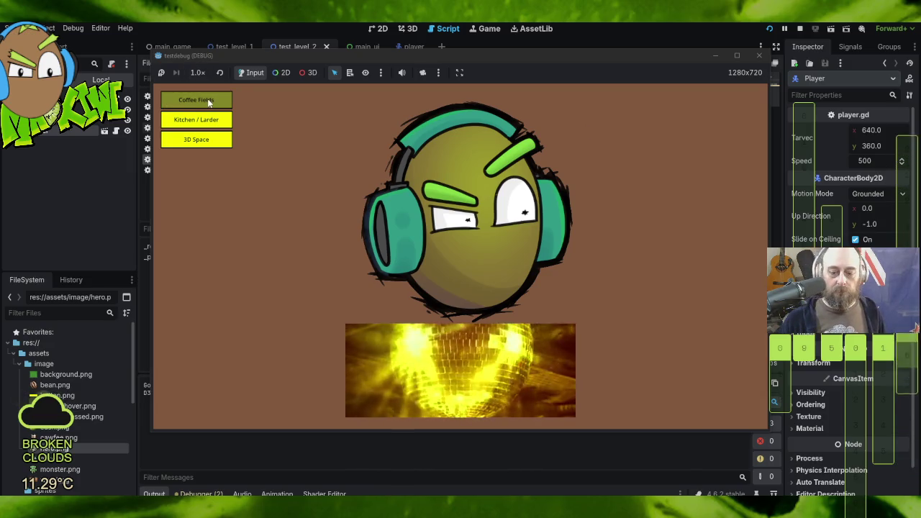
- Enter Coffee Fields and walk the player briefly with the arrow keys
left_click(208, 101)
key("Up")
key("Left")
key("Up")
key("Right")
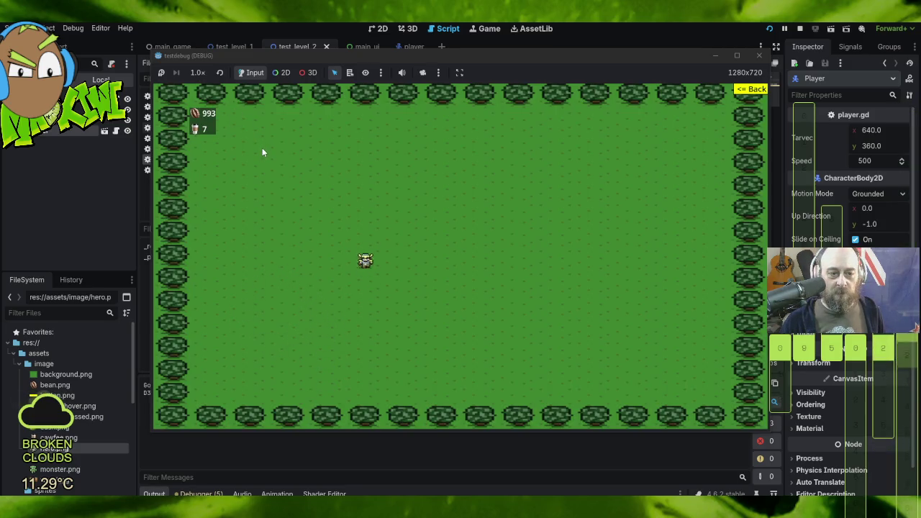
key("Down")
- Switch to the Kitchen / Larder level and walk the player around its floor
left_click(743, 90)
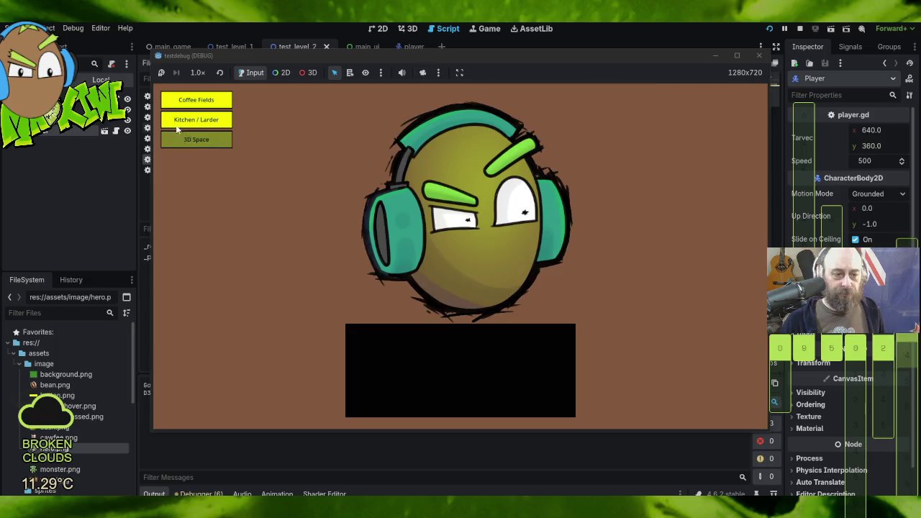
left_click(197, 120)
key("Right")
key("Up")
key("Up")
key("Right")
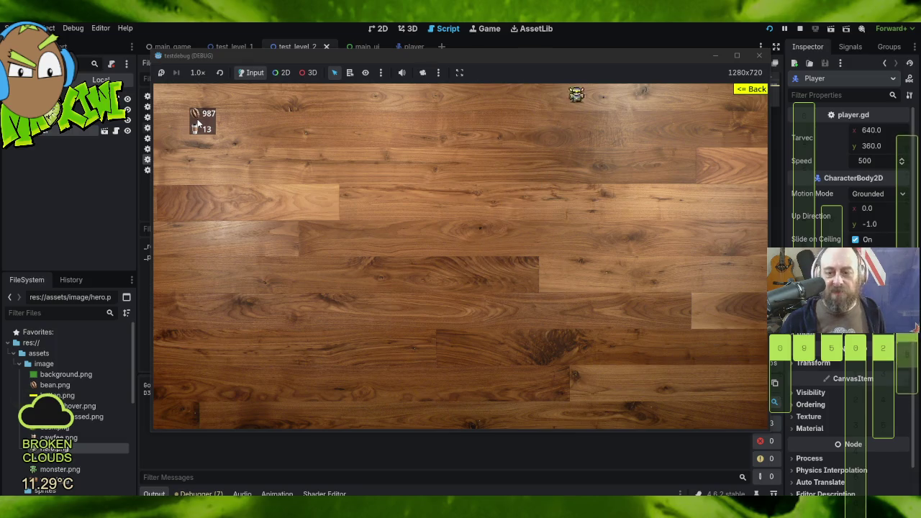
key("Down")
key("Right")
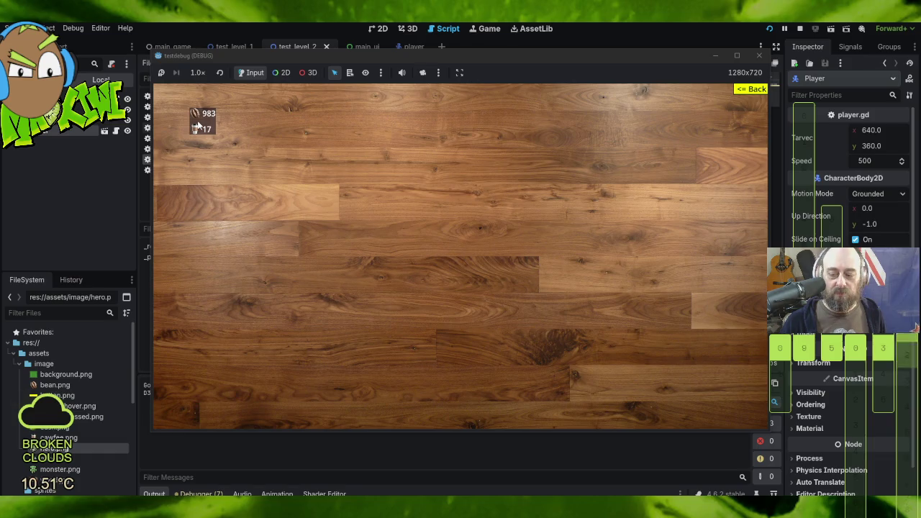
key("Left")
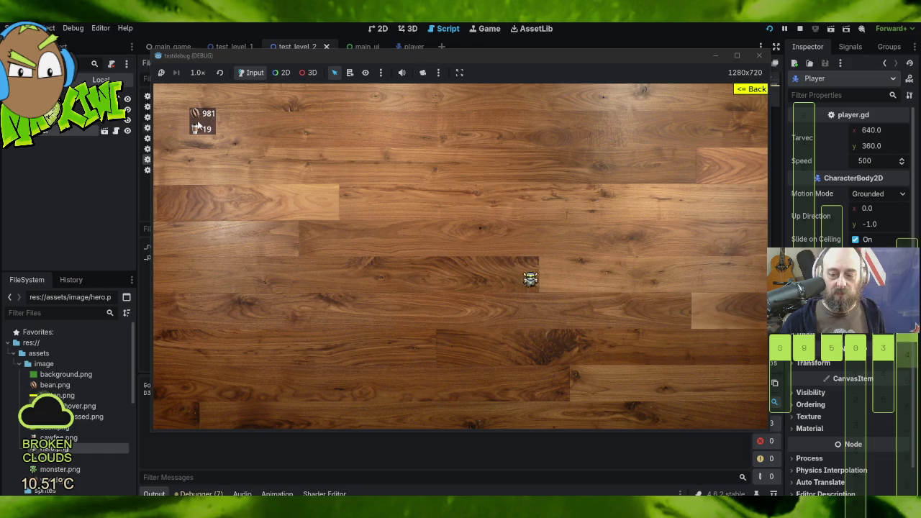
key("Left")
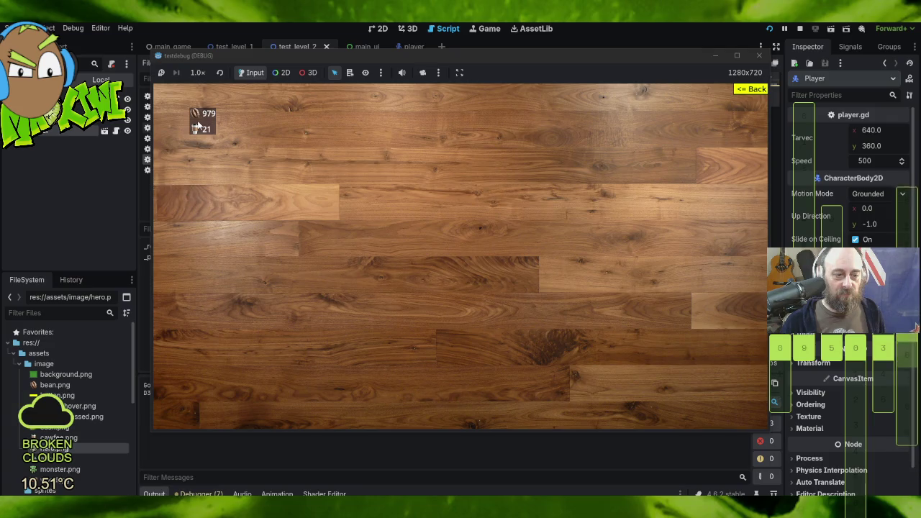
key("Down")
key("Right")
key("Left")
key("Up")
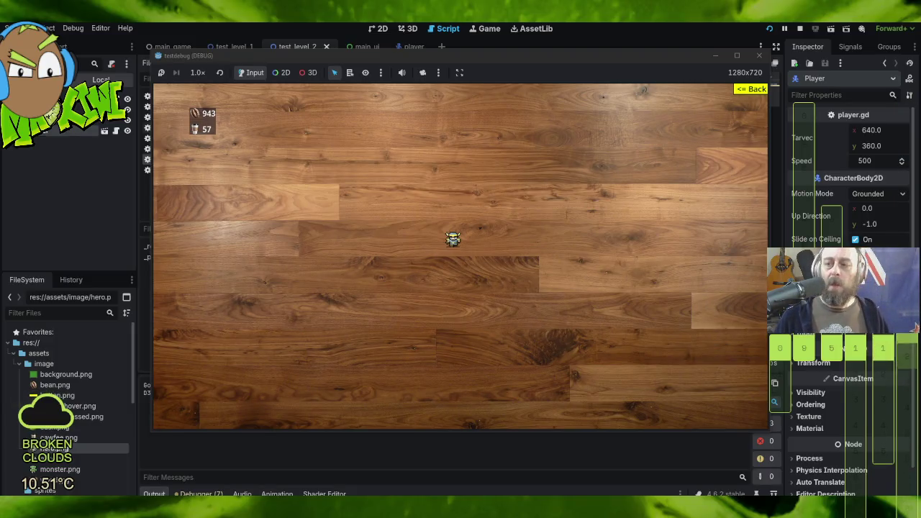
- Re-enter Coffee Fields, circle the player around the field, then go back to the menu
left_click(751, 88)
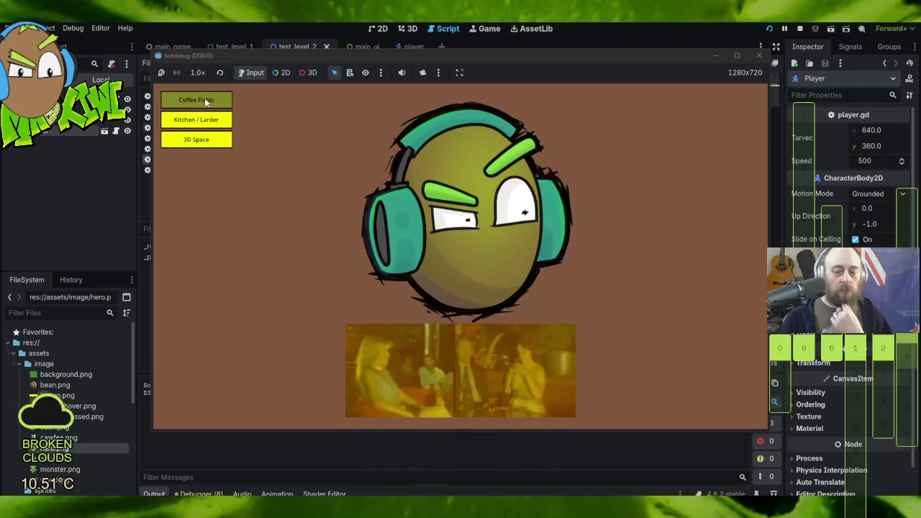
left_click(205, 100)
key("Left")
key("Up")
key("Up")
key("Right")
key("Right")
key("Up")
key("Left")
key("Down")
key("Right")
key("Down")
key("Left")
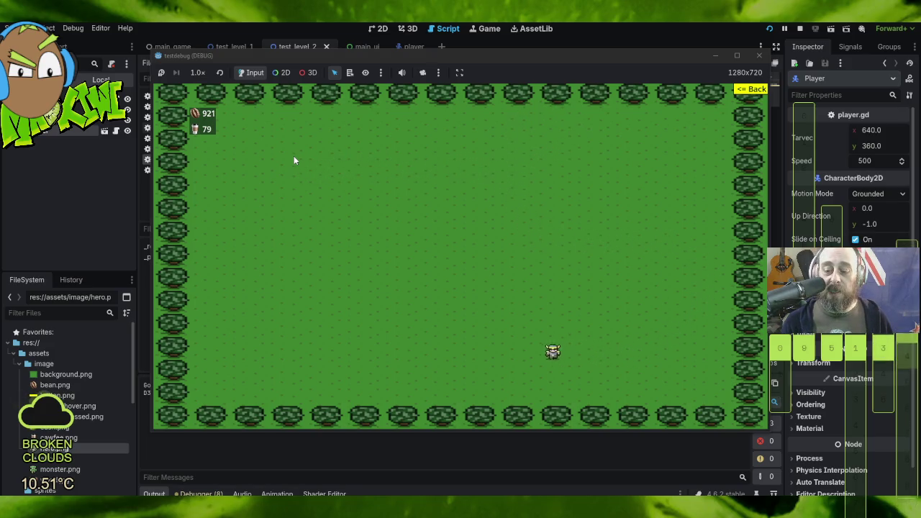
key("Left")
key("Up")
key("Right")
key("Right")
key("Down")
key("Left")
key("Up")
key("Down")
key("Right")
key("Right")
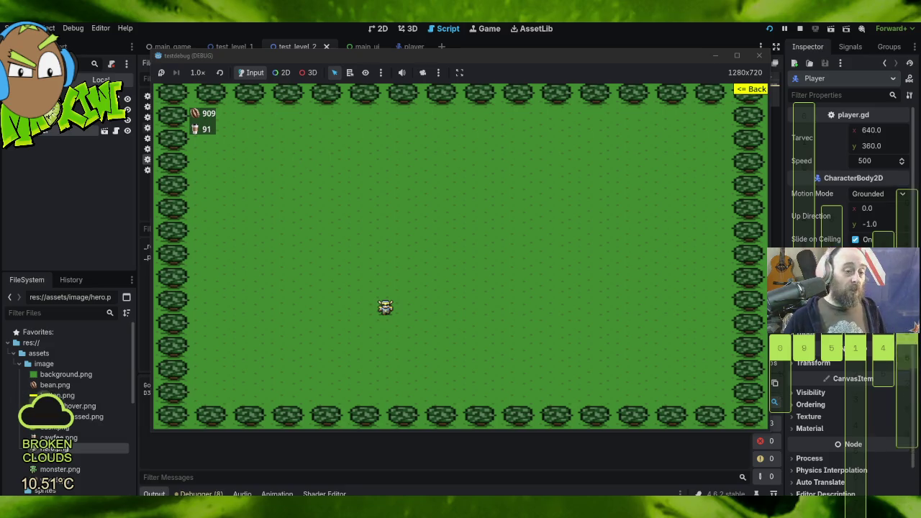
left_click(748, 90)
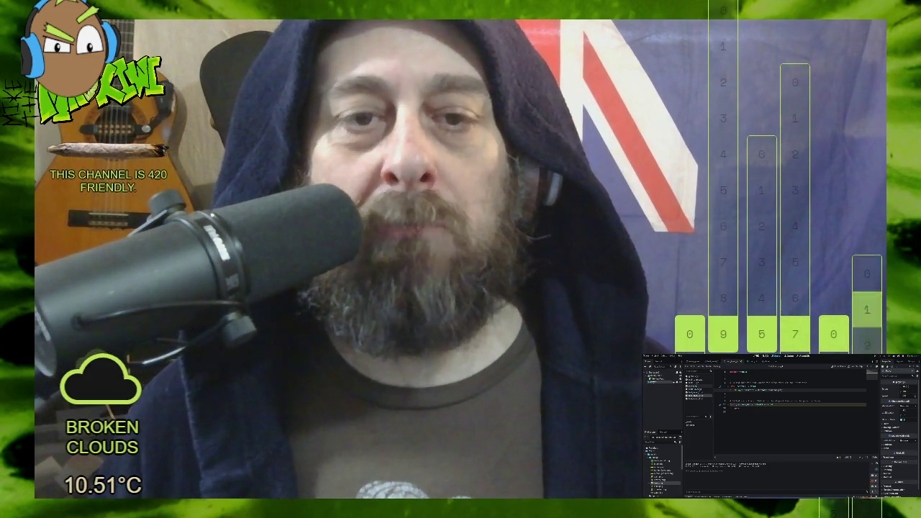
key("ctrl+F1")
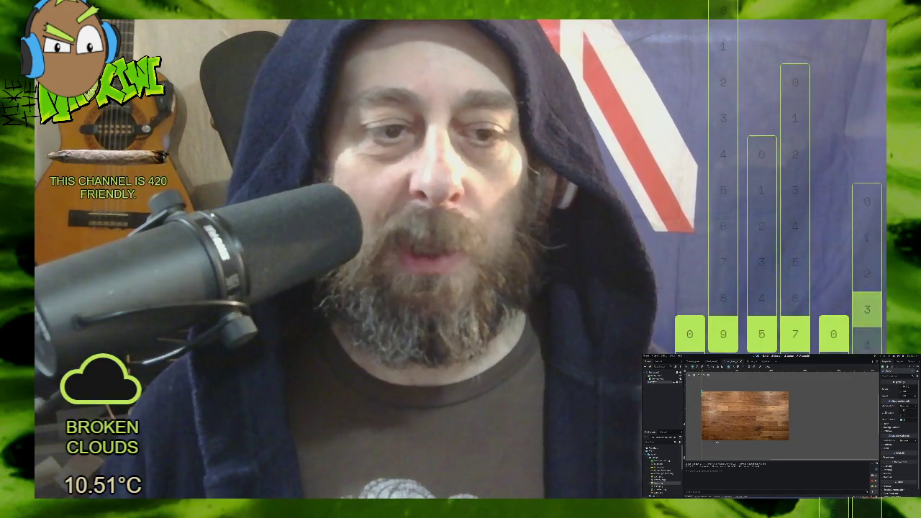
- Pan the 2D view over the wood-floor level and open the Scene menu for saving
mouse_move(718, 421)
left_mouse_down()
mouse_move(790, 426)
mouse_move(774, 432)
mouse_move(829, 422)
left_mouse_up()
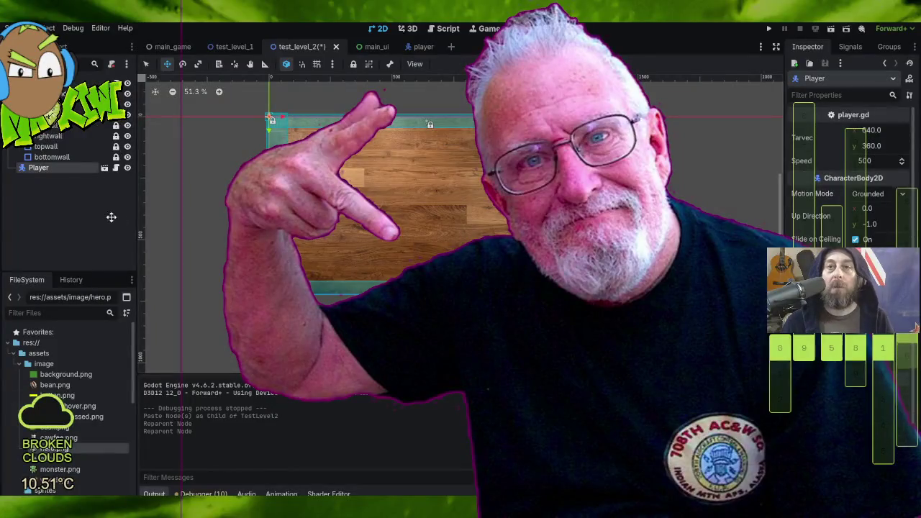
left_click(11, 27)
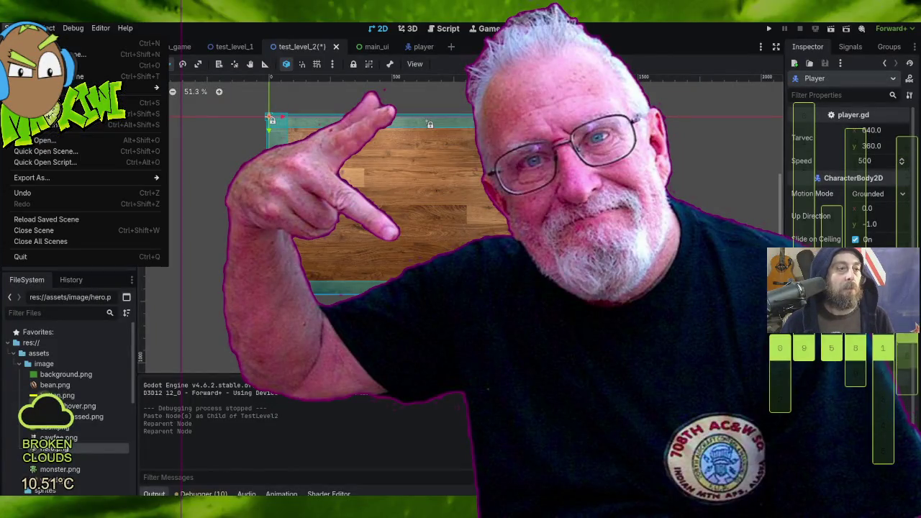
- Save the test_level_2 scene and bring the level back to the centre of the view
left_click(101, 126)
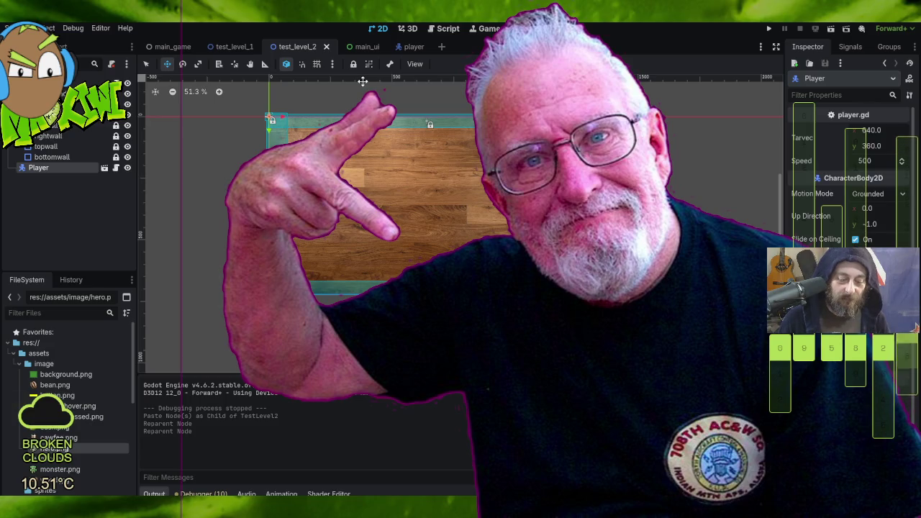
scroll(442, 187, "down", 10)
left_click_drag(567, 223, 413, 245)
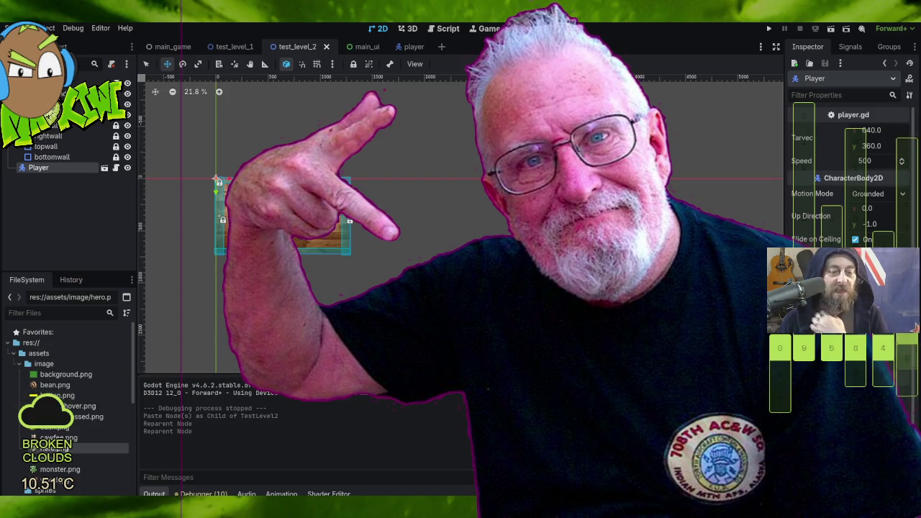
left_click_drag(190, 297, 345, 310)
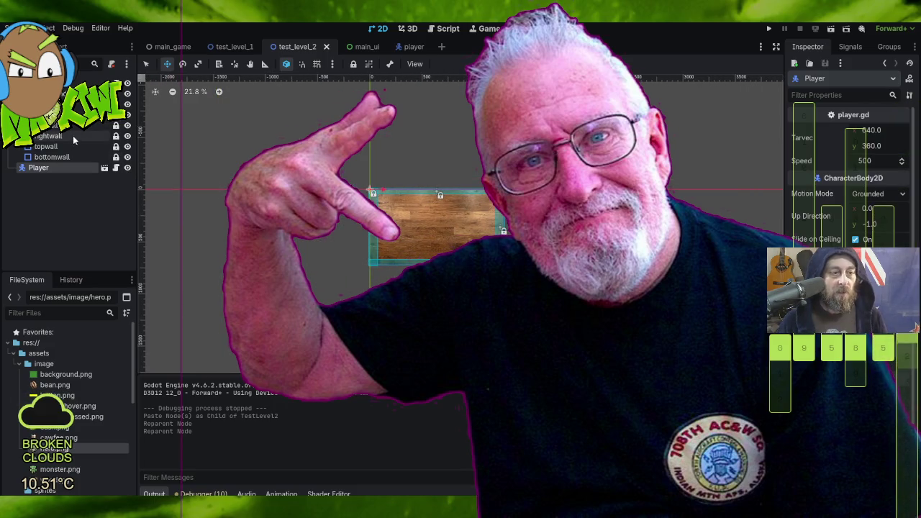
- Unlock the walls and trial-move one wall shape, then undo the move and the right wall's unlock
left_click(72, 136)
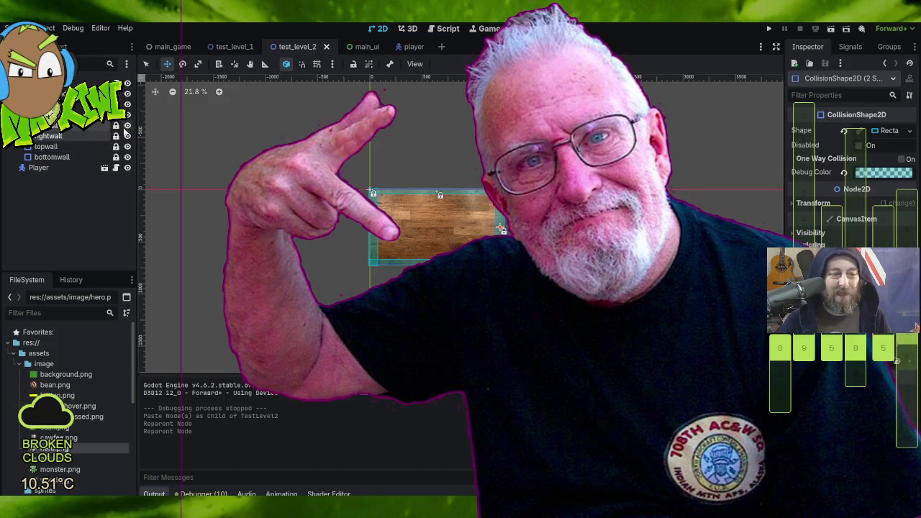
left_click(115, 128)
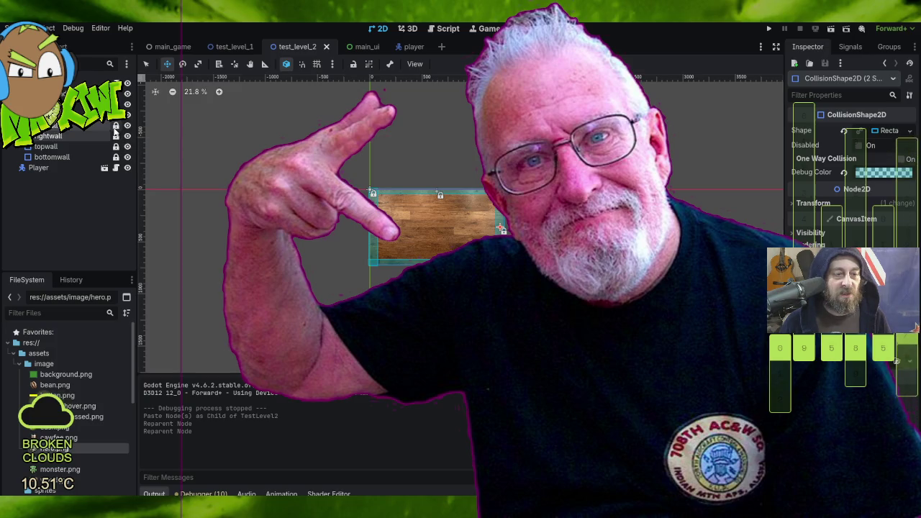
left_click(115, 137)
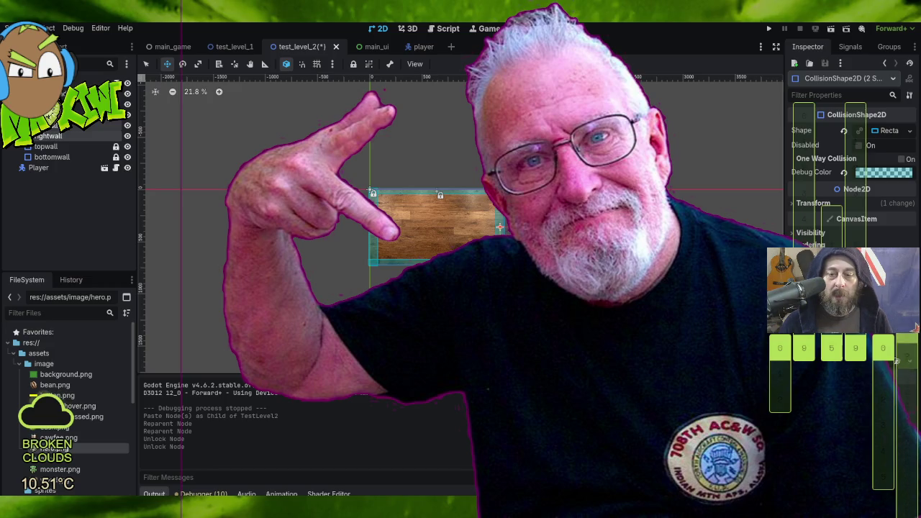
mouse_move(500, 228)
left_mouse_down()
mouse_move(491, 227)
mouse_move(500, 228)
left_mouse_up()
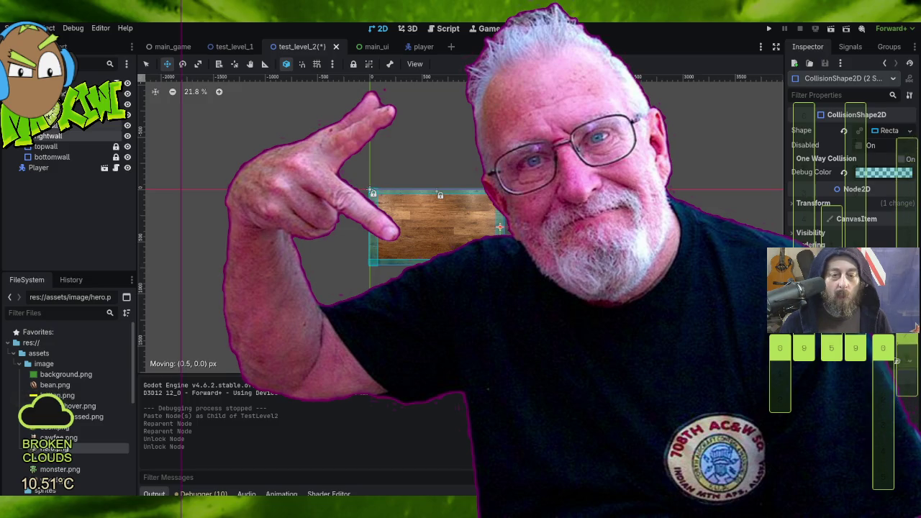
left_click_drag(499, 227, 500, 228)
key("ctrl+z")
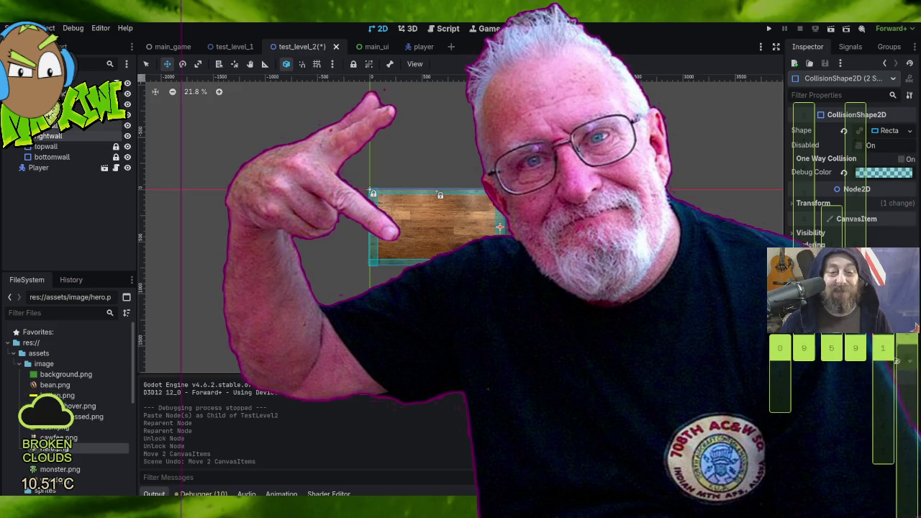
key("ctrl+z")
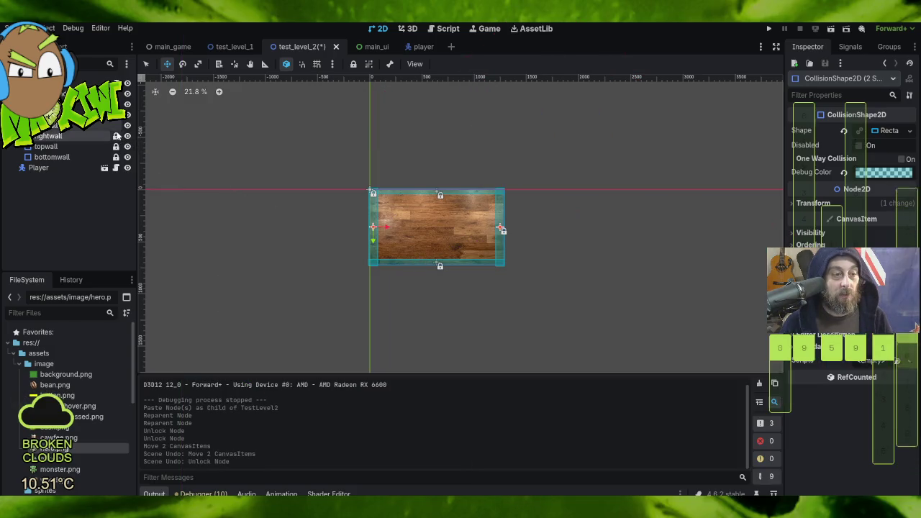
- Lock the leftwall node against accidental moves
left_click(118, 125)
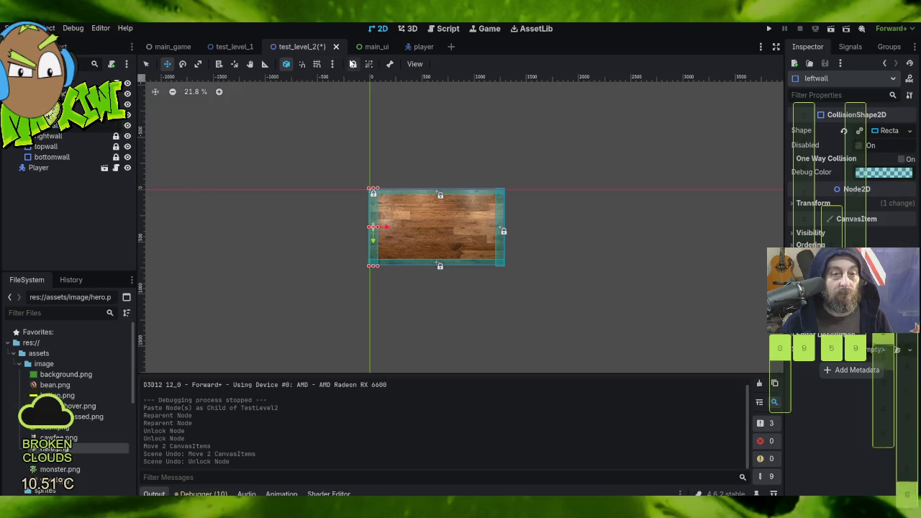
left_click(353, 65)
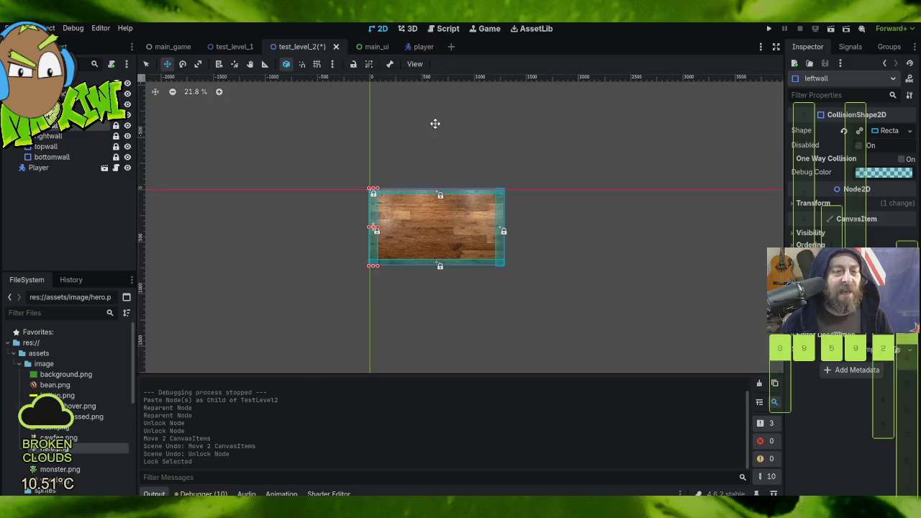
scroll(538, 209, "up", 3)
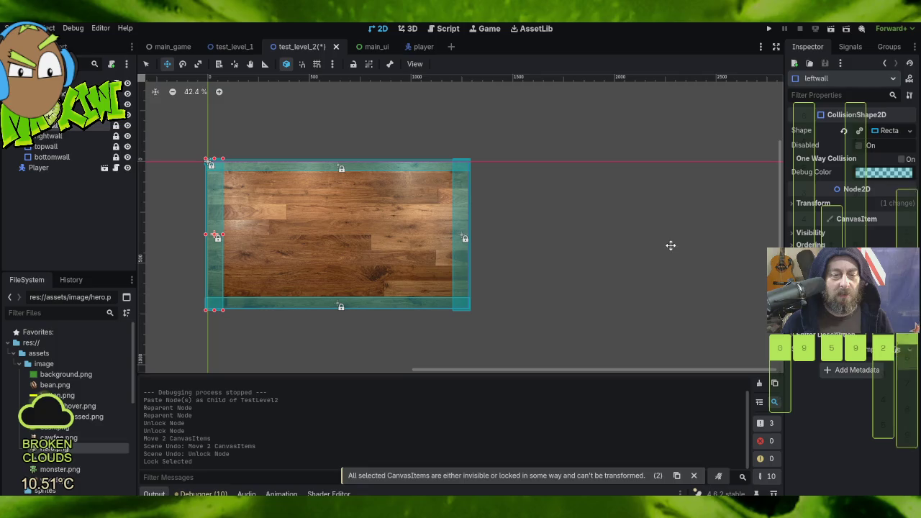
left_click_drag(314, 118, 404, 157)
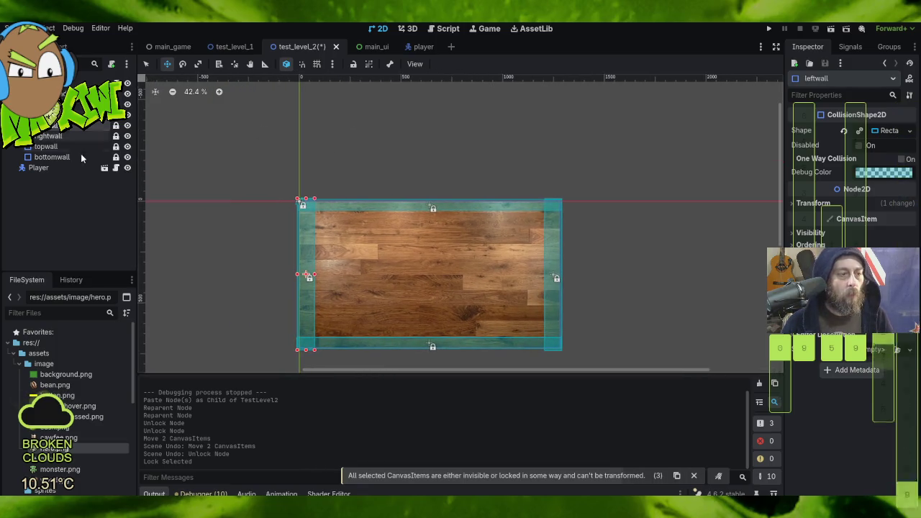
- Toggle the Player node's lock several times, leaving Player unlocked
left_click(82, 166)
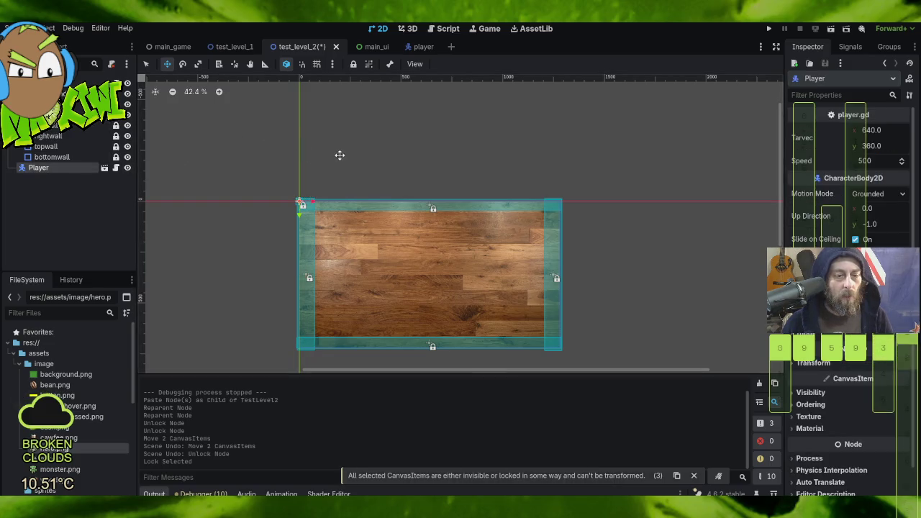
left_click(353, 66)
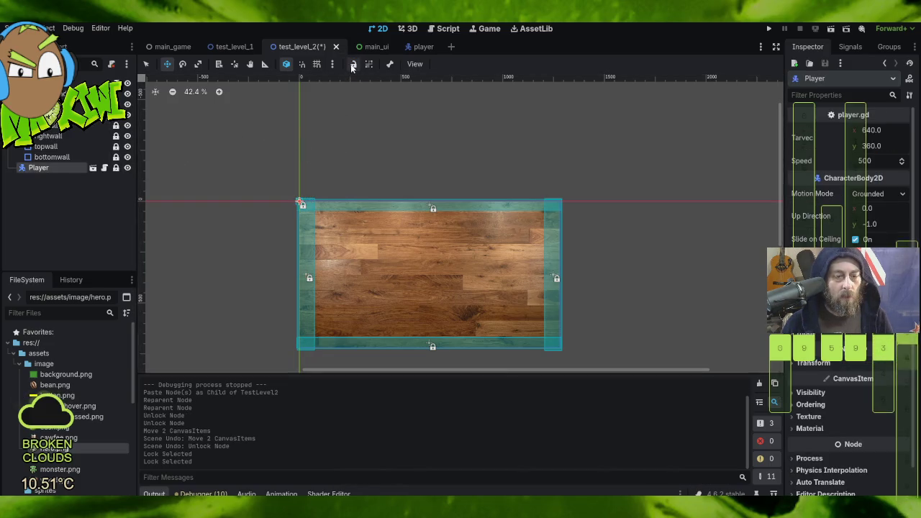
left_click(353, 65)
left_click(353, 65)
left_click(354, 65)
left_click(354, 65)
left_click(354, 65)
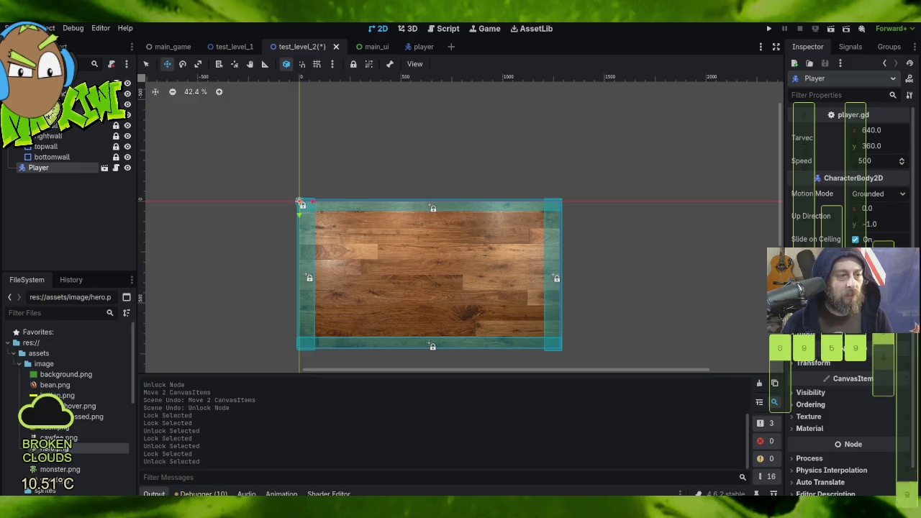
- Unlock the Borders node, then switch to the test_level_1 scene
left_click(44, 115)
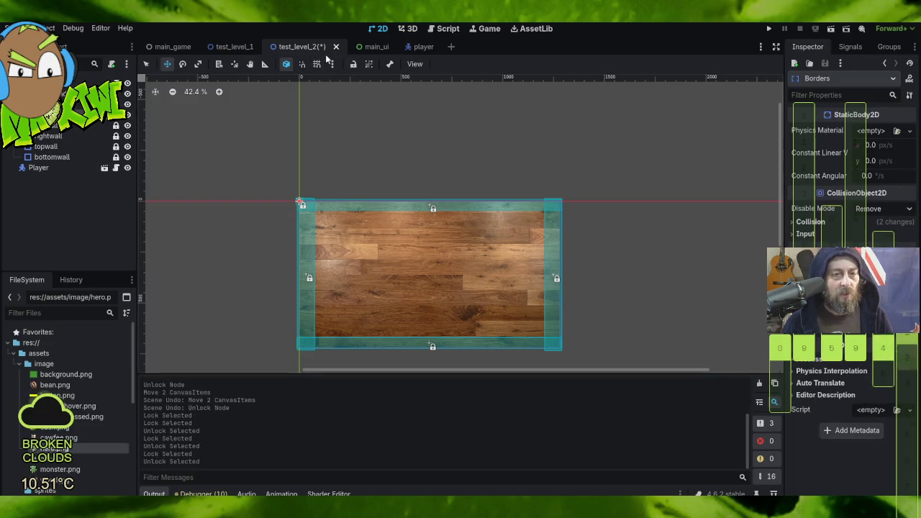
left_click(352, 65)
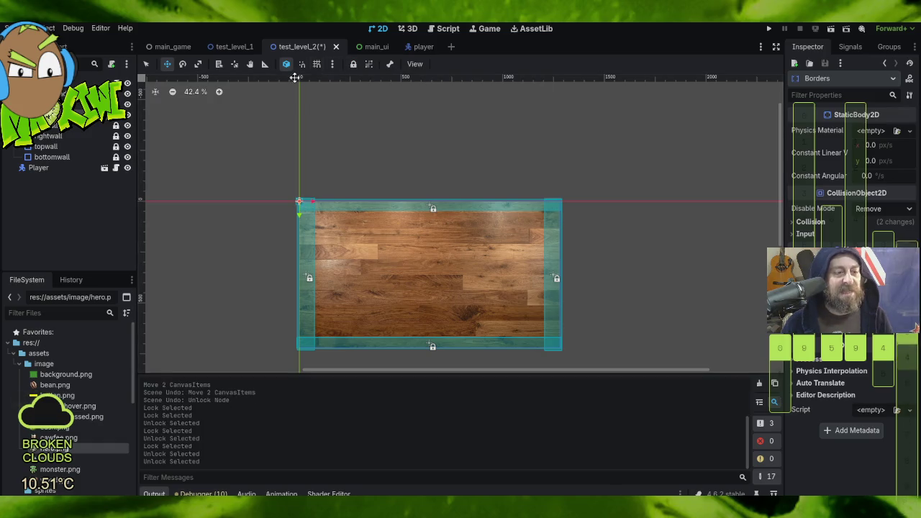
scroll(464, 155, "down", 2)
mouse_move(642, 177)
left_mouse_down()
mouse_move(600, 195)
mouse_move(522, 203)
left_mouse_up()
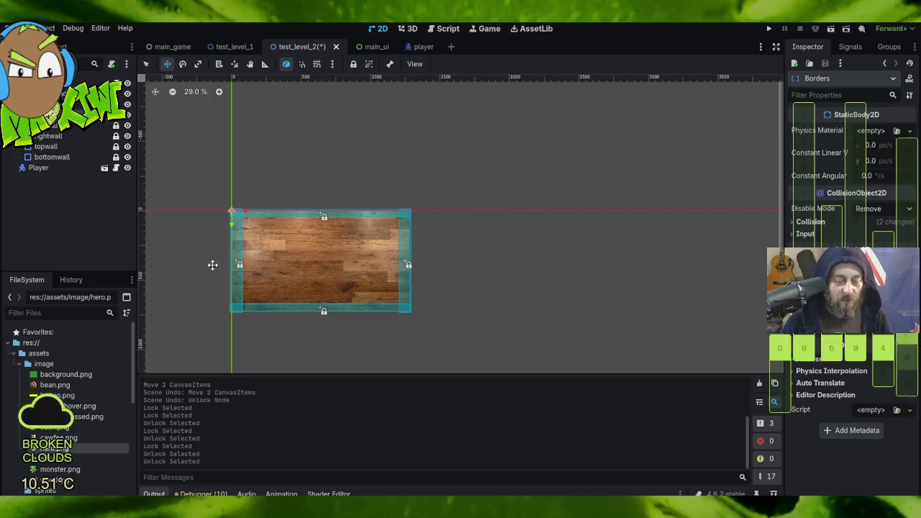
scroll(231, 252, "up", 2)
scroll(566, 282, "up", 2)
mouse_move(541, 281)
left_mouse_down()
mouse_move(648, 208)
mouse_move(652, 215)
left_mouse_up()
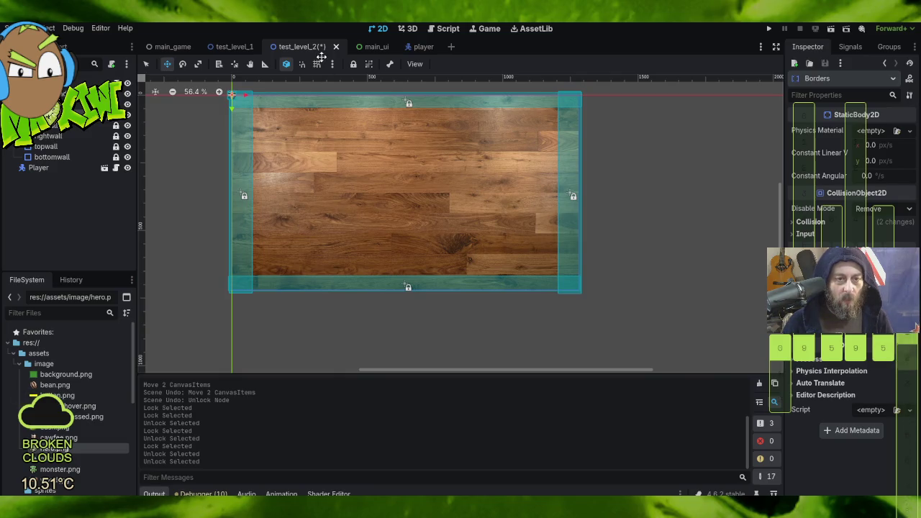
left_click(231, 44)
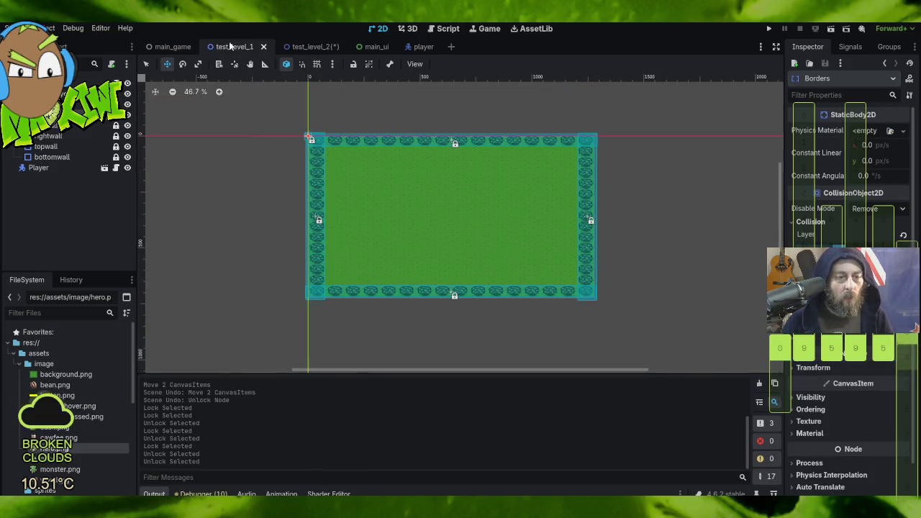
- Save all open scenes, then return to test_level_2 and open its test_level_2.gd script
left_click(44, 28)
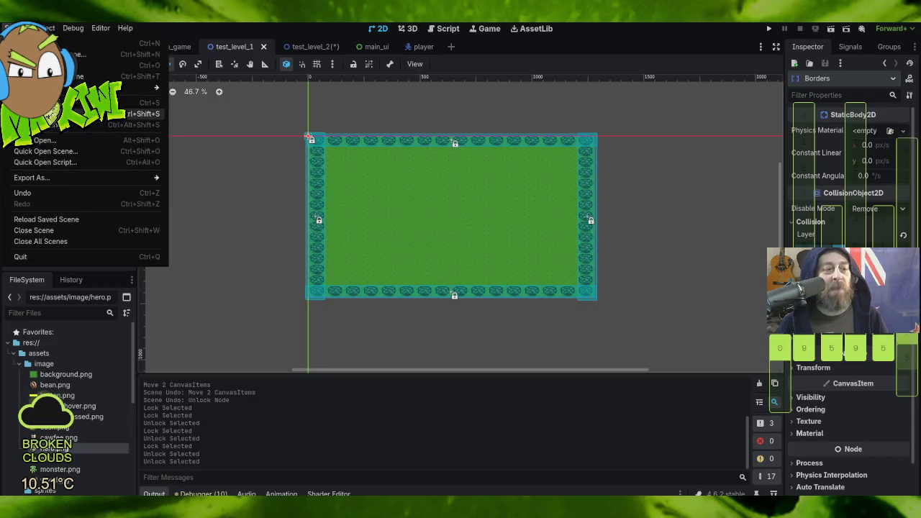
left_click(54, 126)
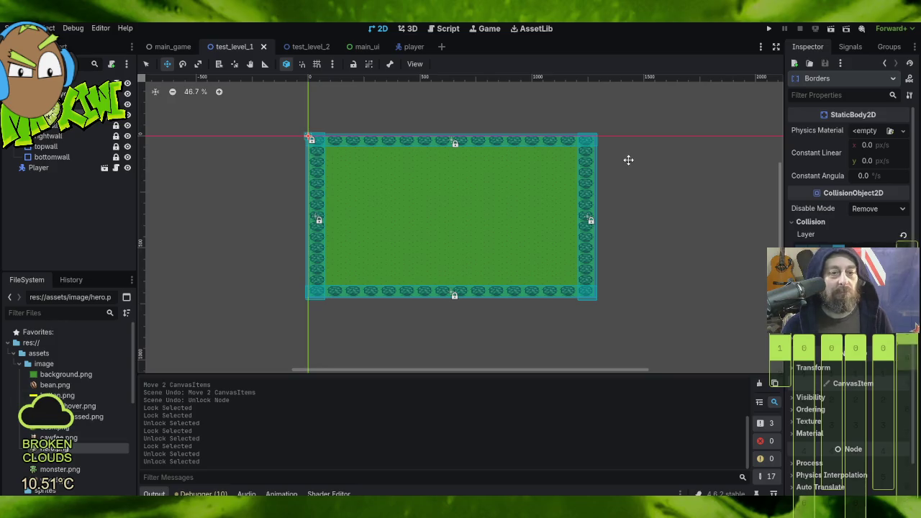
mouse_move(312, 48)
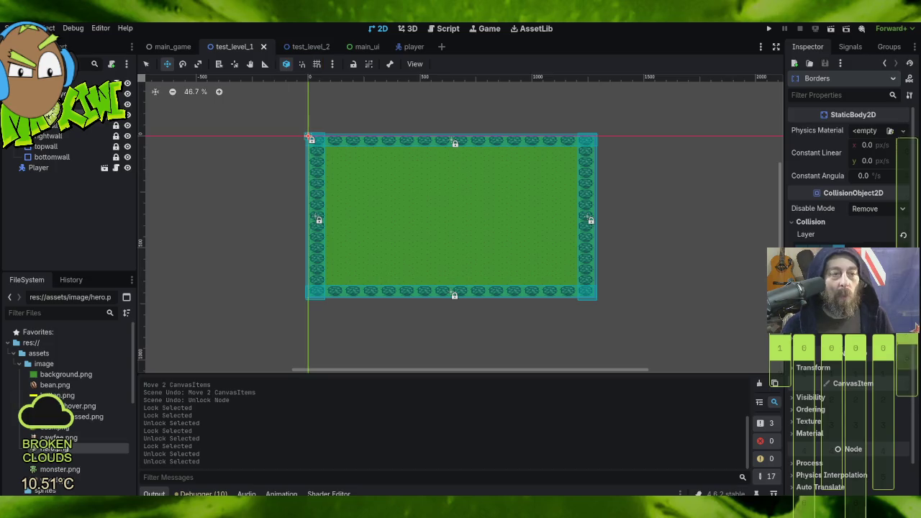
left_click(13, 28)
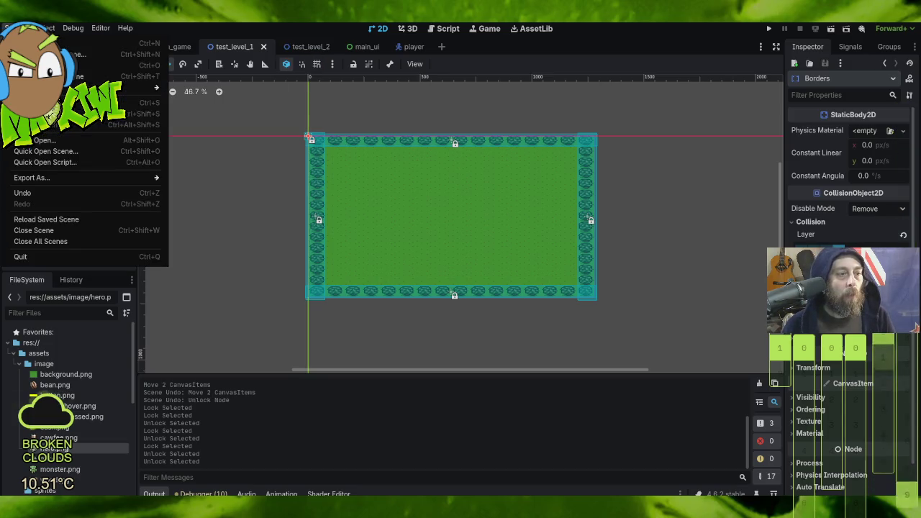
left_click(43, 103)
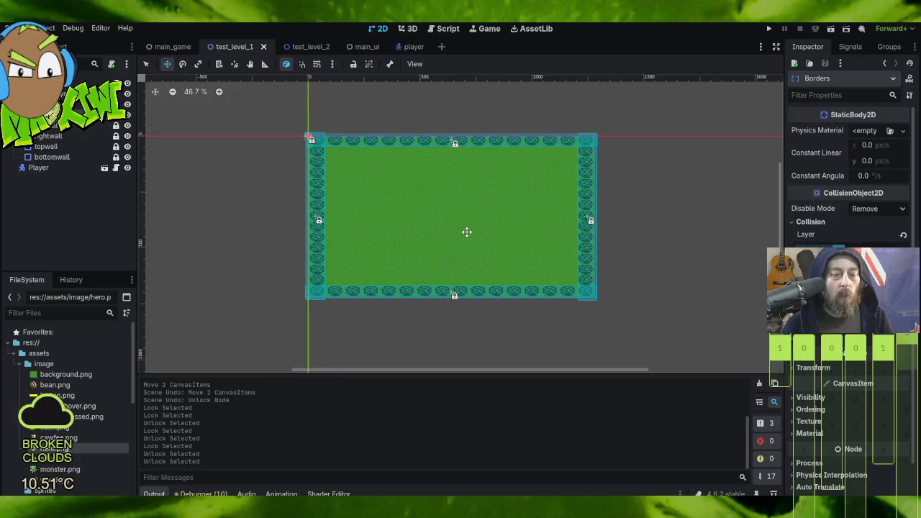
left_click(317, 46)
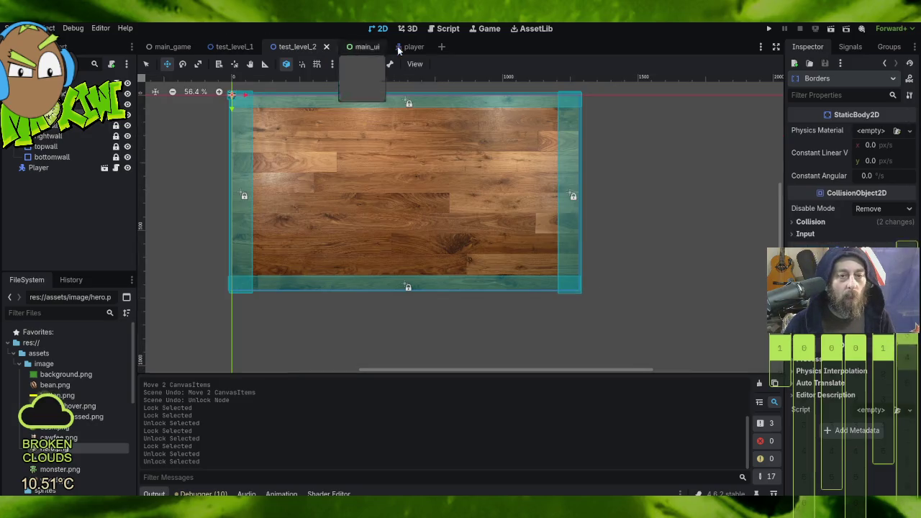
left_click(445, 28)
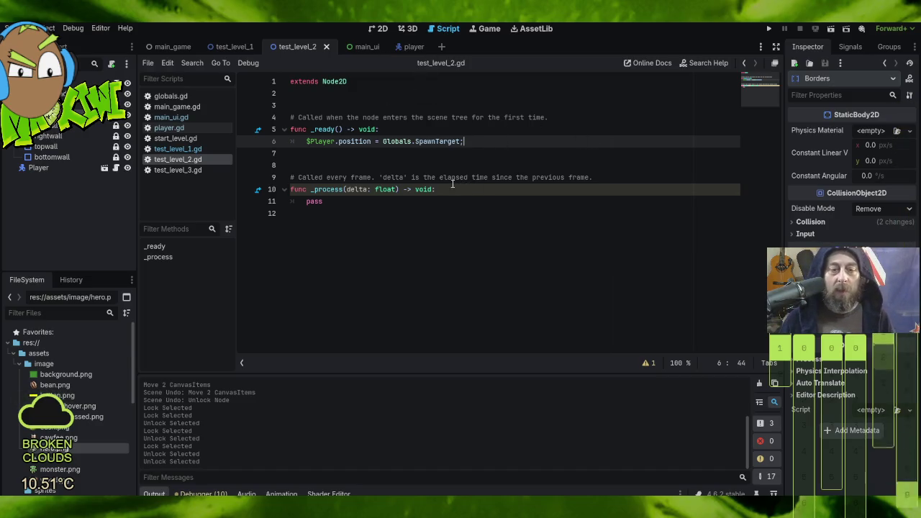
- Compare the spawn code in test_level_2.gd and test_level_1.gd, then open player.gd
left_click_drag(440, 190, 451, 203)
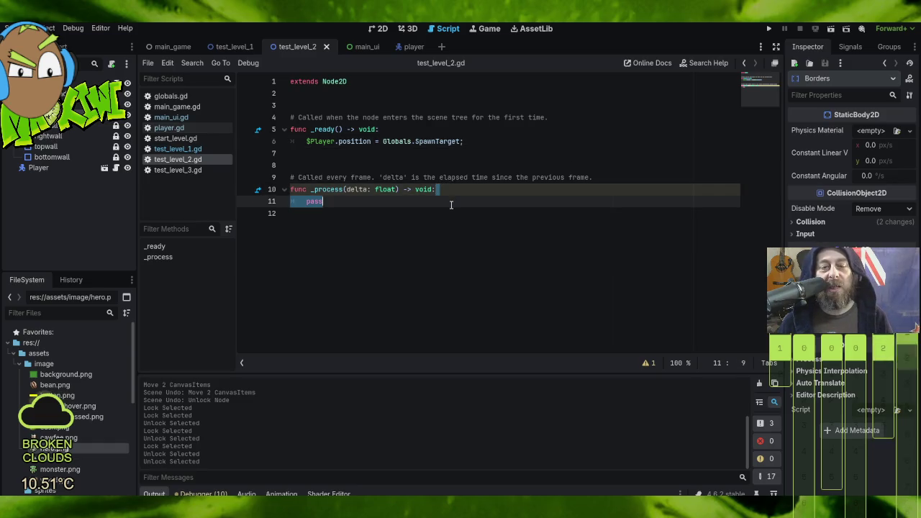
left_click(235, 46)
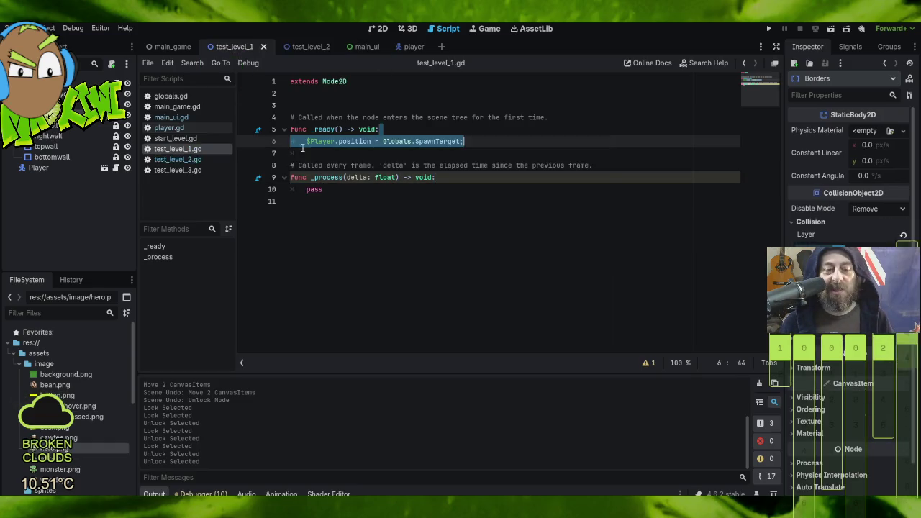
left_click(173, 128)
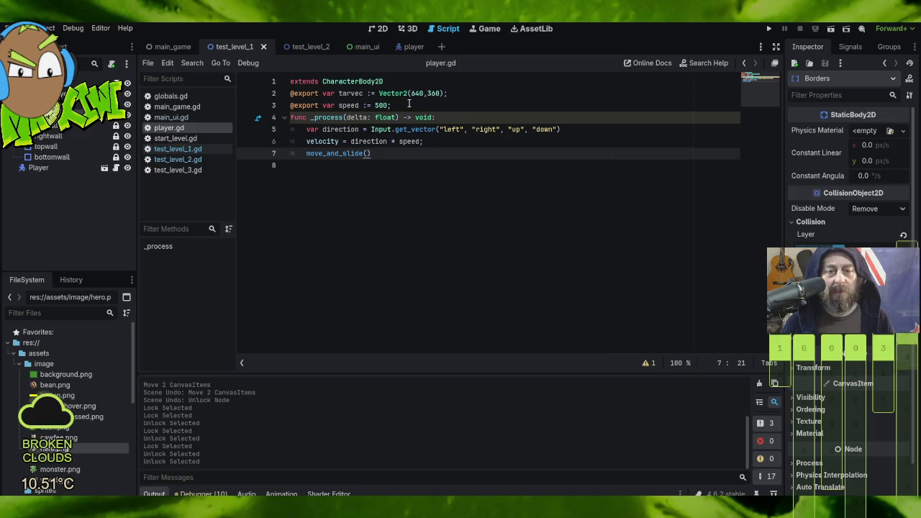
left_click(409, 104)
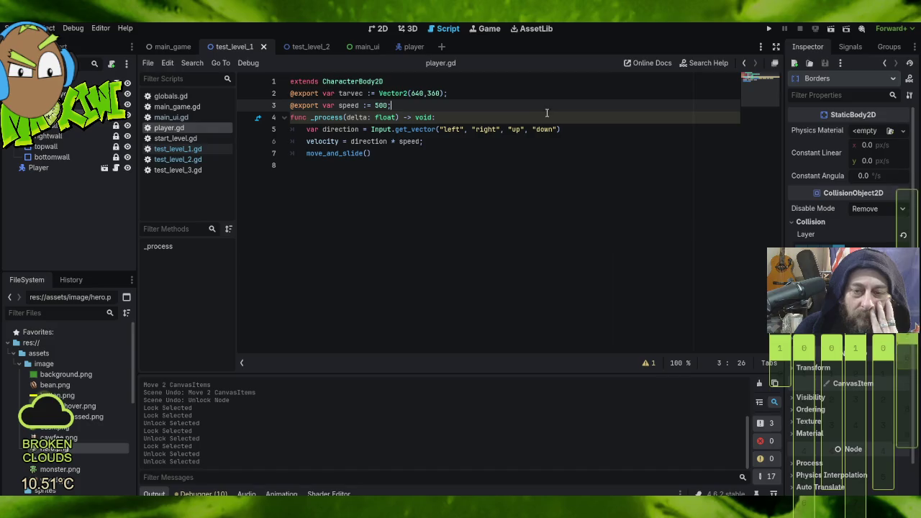
- Try 5 in place of get_vector's "down" argument, restore "down", and save player.gd
left_click_drag(535, 129, 559, 129)
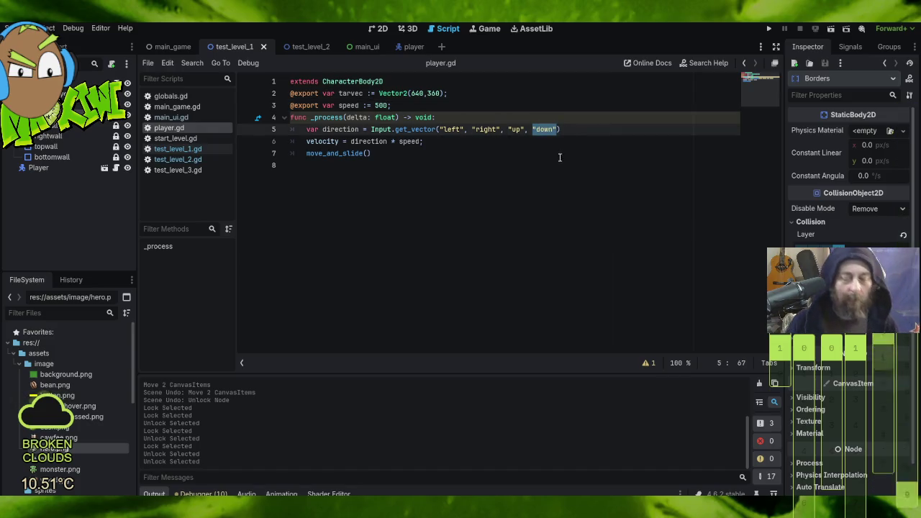
type("5")
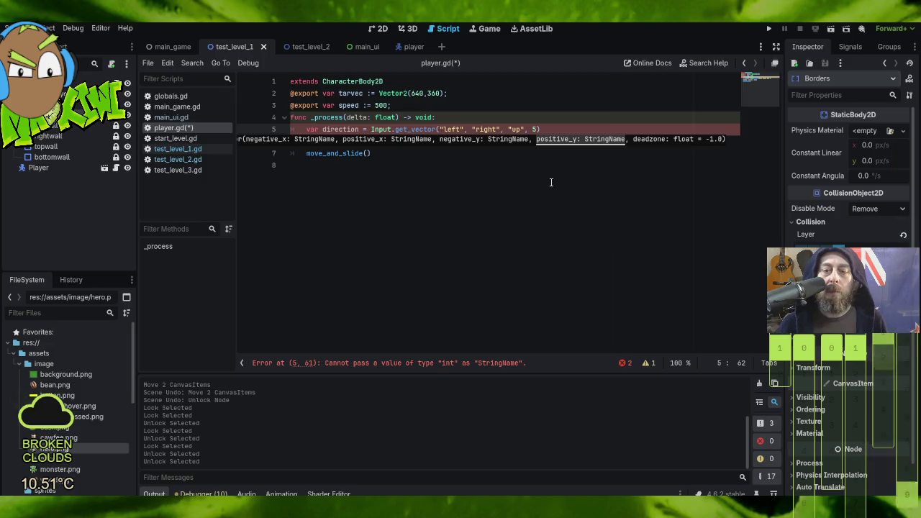
key("BackSpace")
type("\"down\"")
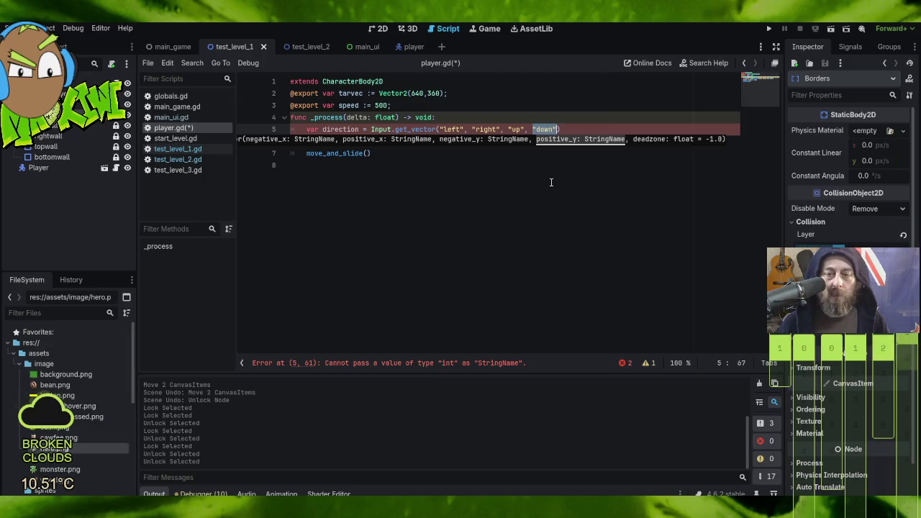
key("ctrl+s")
- Select the Input.get_vector expression and read its documentation popup
left_click(506, 185)
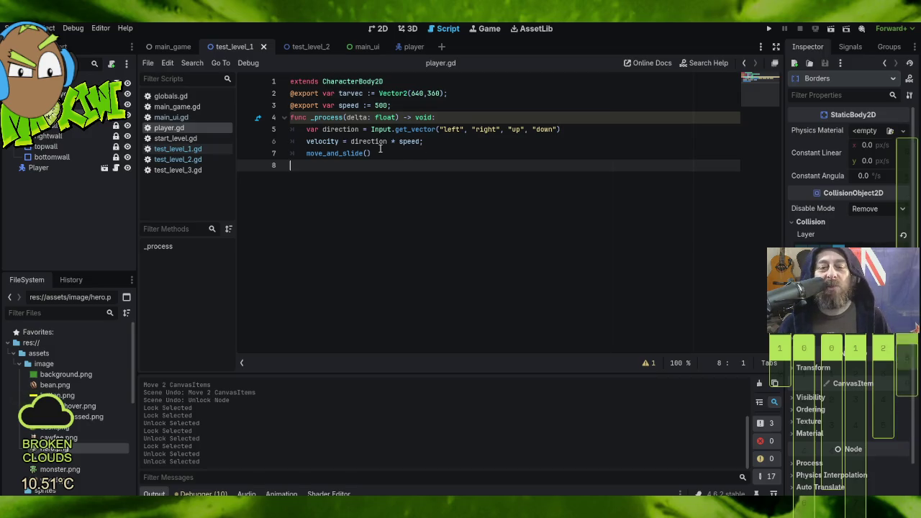
mouse_move(376, 142)
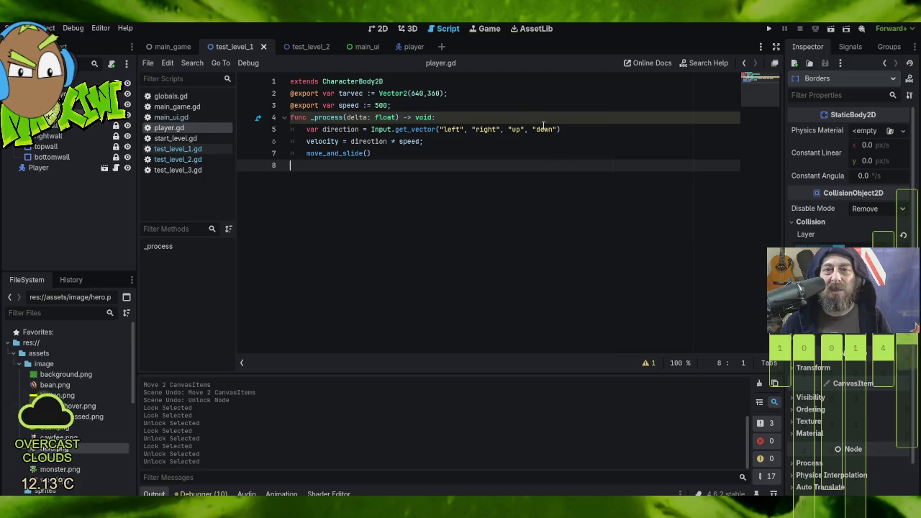
left_click_drag(554, 113, 577, 133)
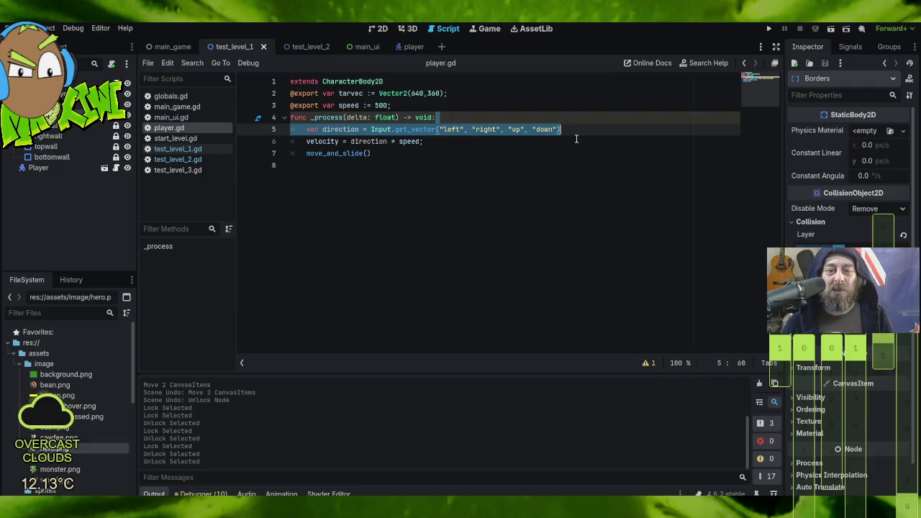
double_click(371, 130)
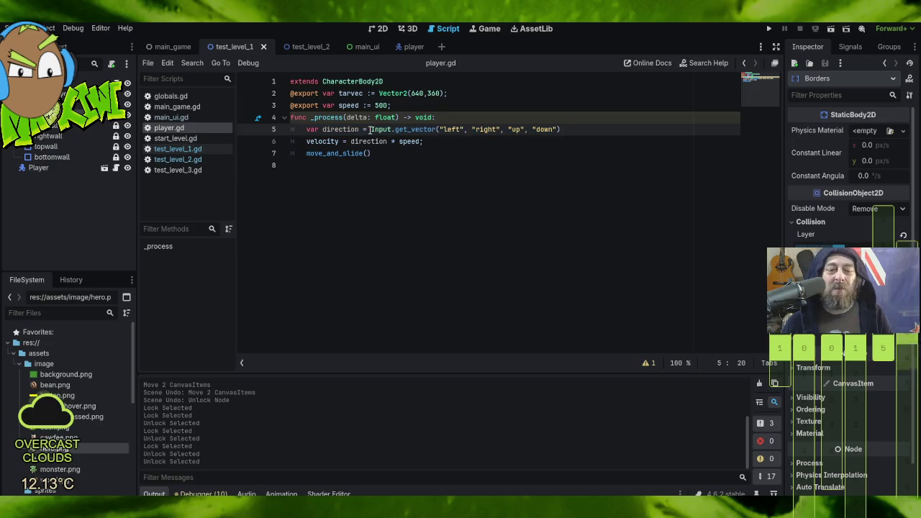
left_click_drag(452, 129, 580, 129)
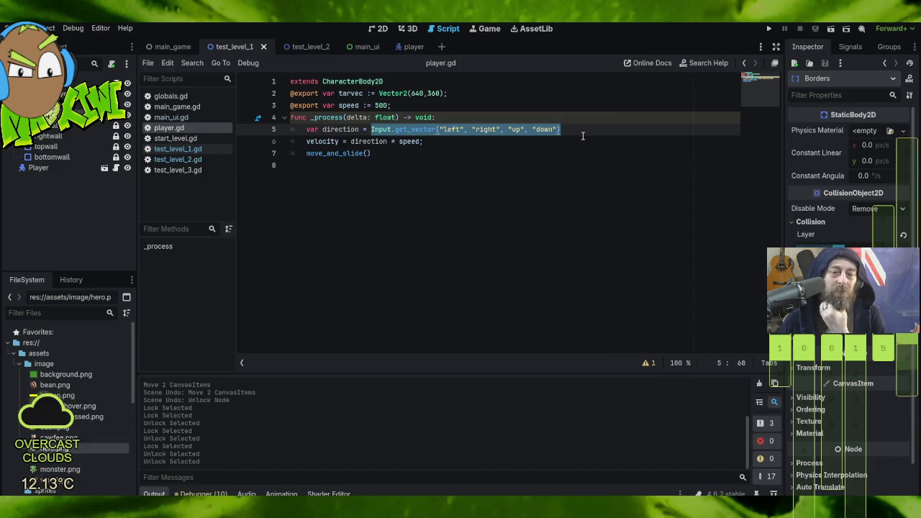
mouse_move(407, 129)
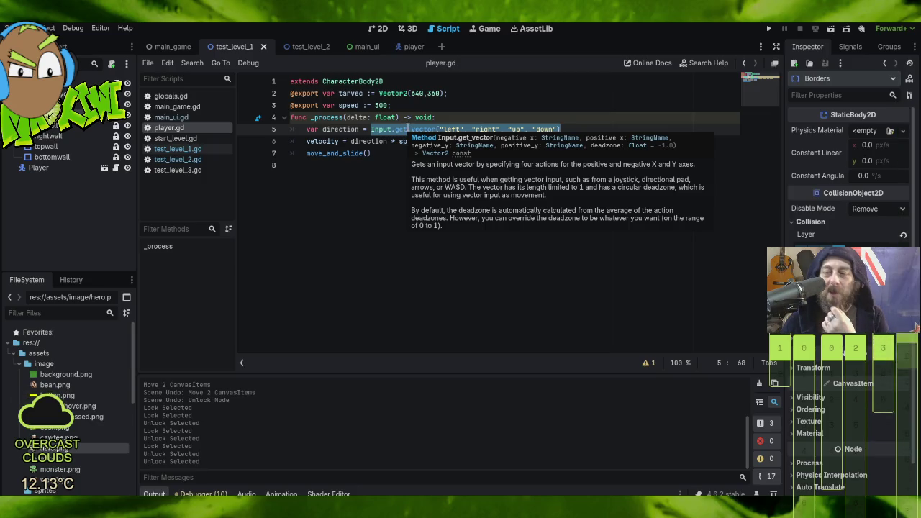
left_click(558, 93)
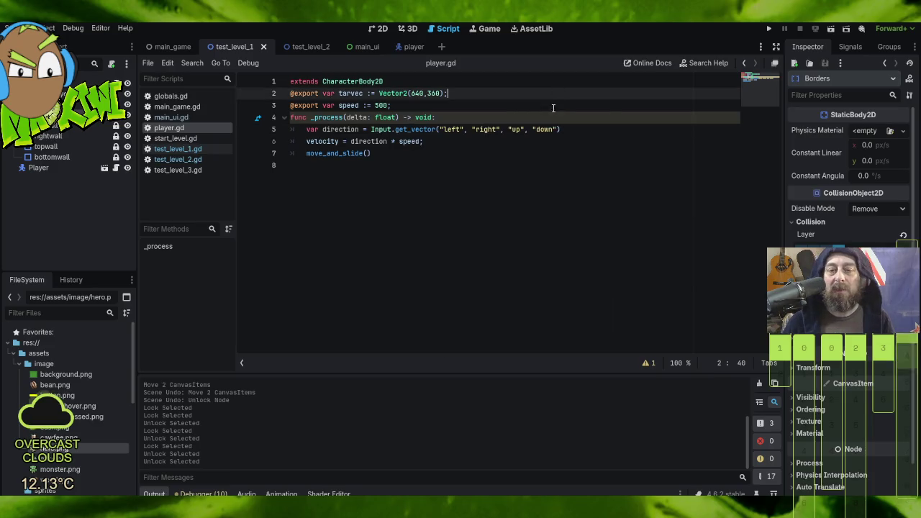
- Review the "down" argument and the velocity assignment line in player.gd
left_click_drag(534, 129, 558, 128)
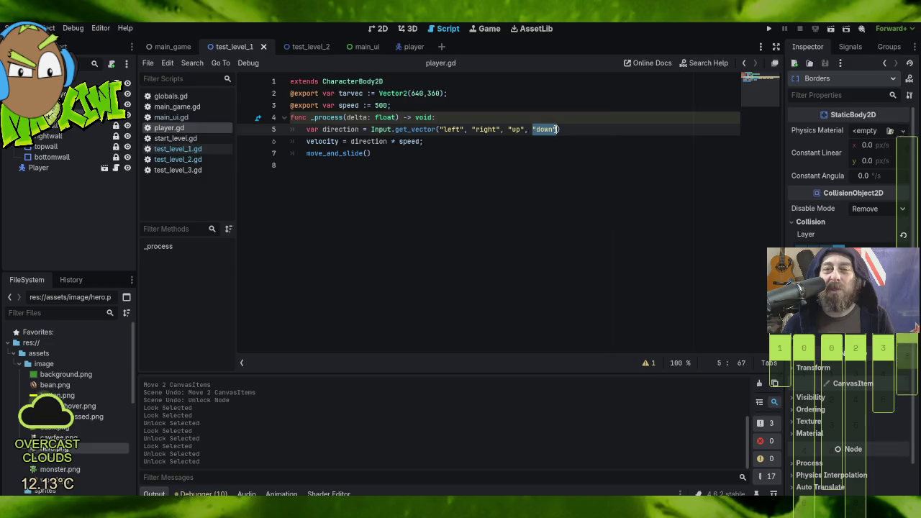
left_click_drag(559, 129, 557, 128)
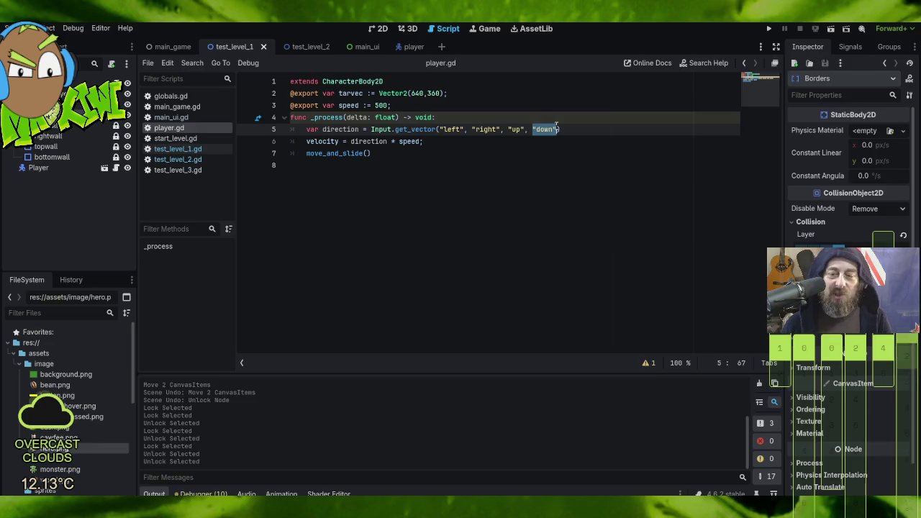
left_click(547, 137)
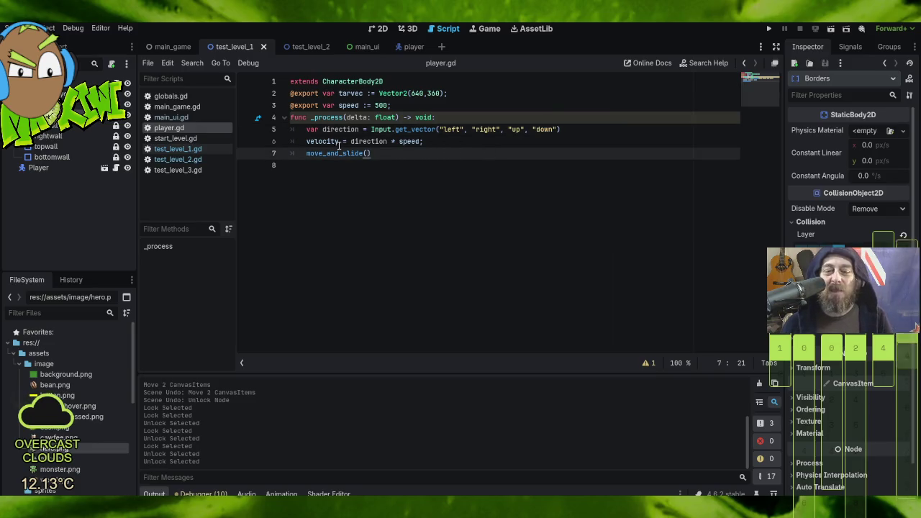
left_click_drag(306, 141, 325, 141)
mouse_move(391, 141)
left_mouse_down()
mouse_move(479, 130)
mouse_move(456, 140)
left_mouse_up()
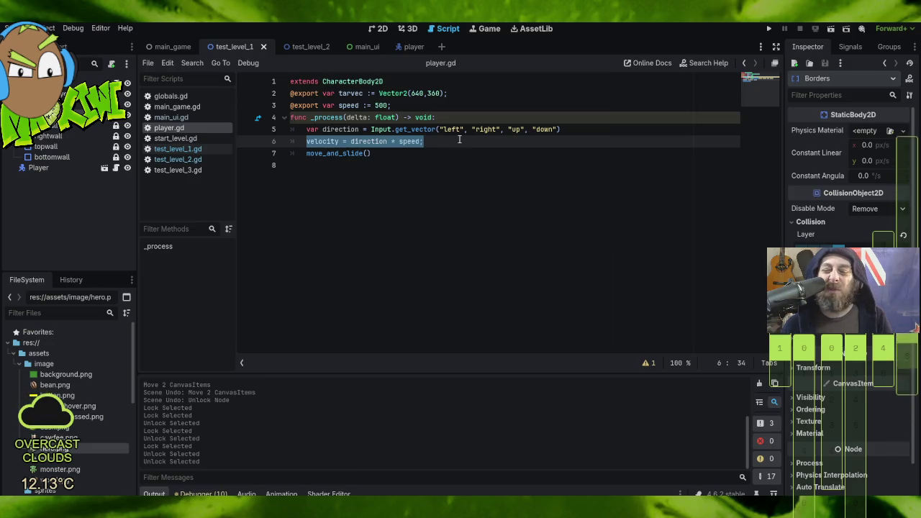
left_click(439, 141)
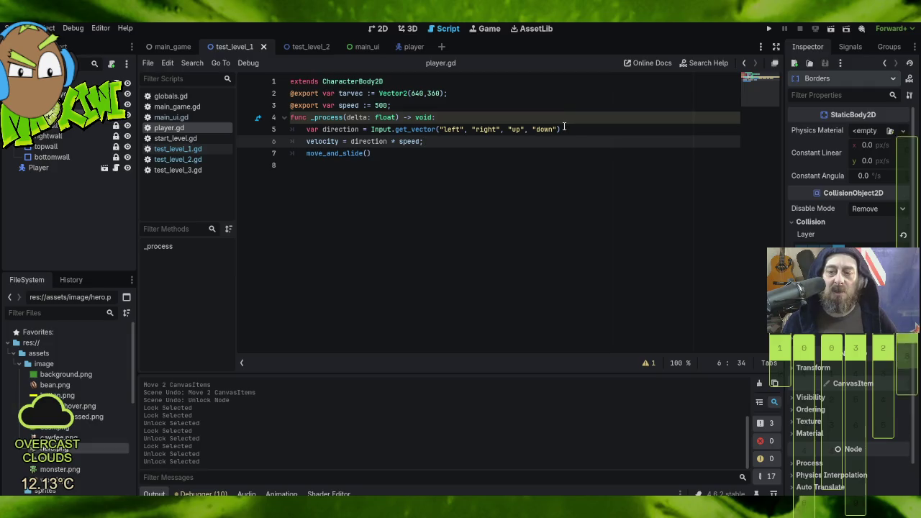
left_click(566, 128)
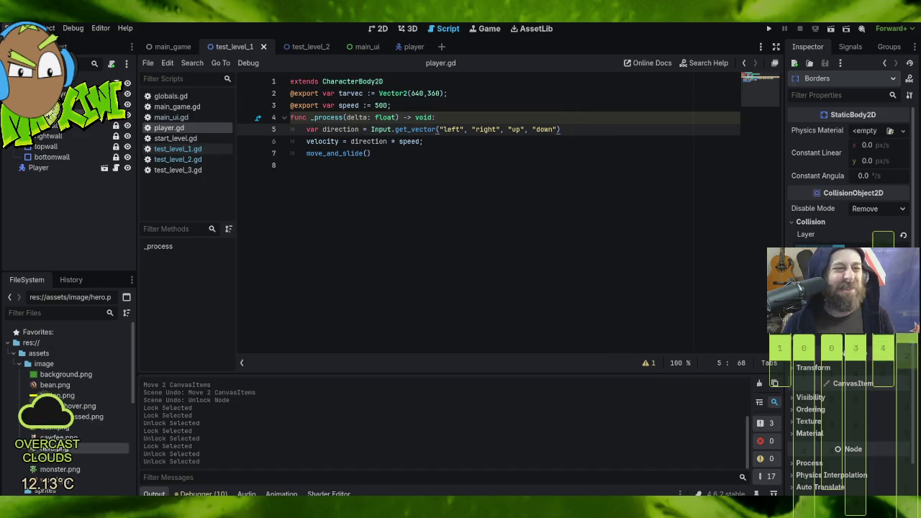
- Remove the trailing empty line from player.gd
left_click(9, 27)
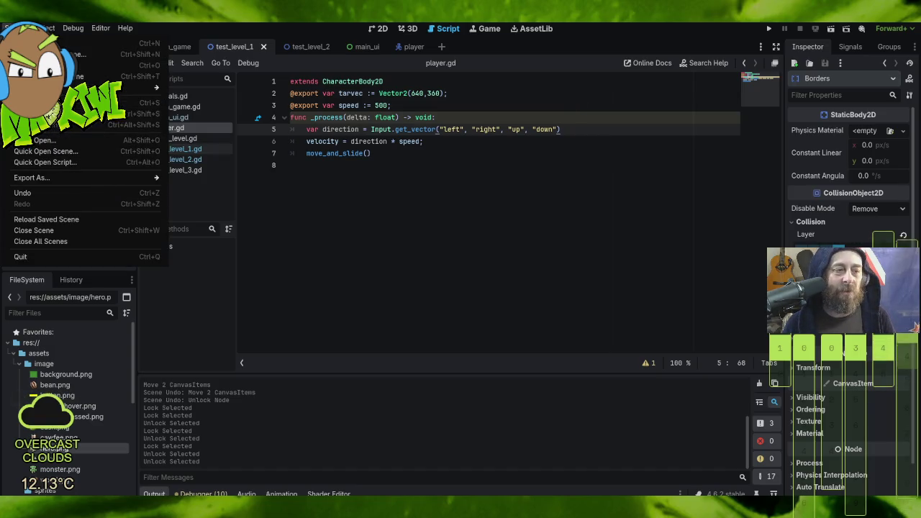
left_click(219, 107)
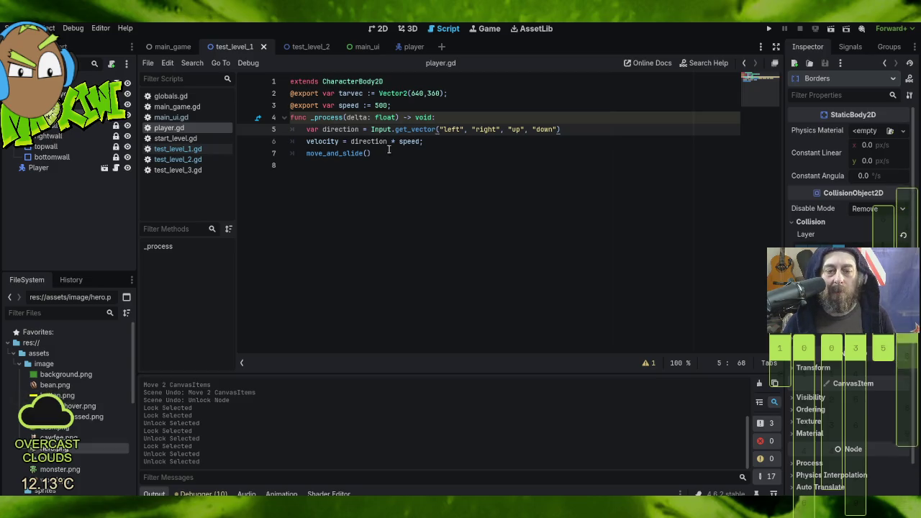
key("Down")
key("Down")
key("Down")
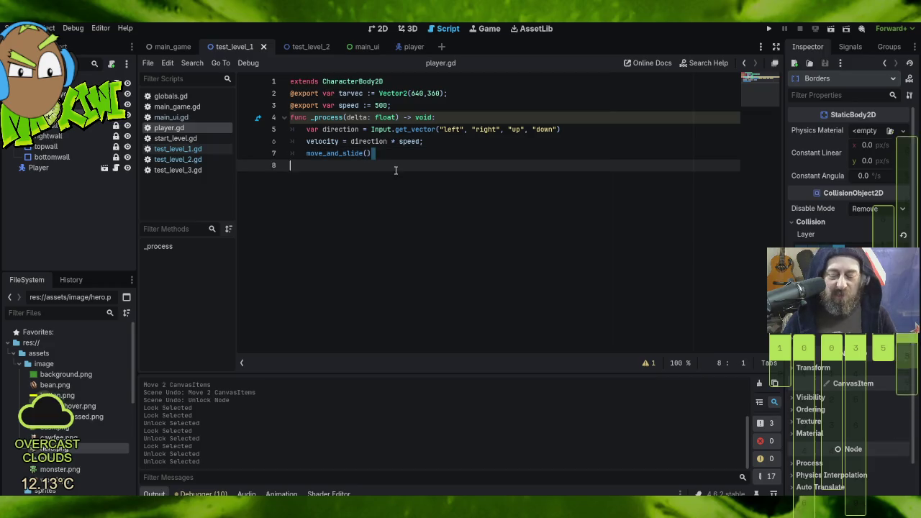
key("BackSpace")
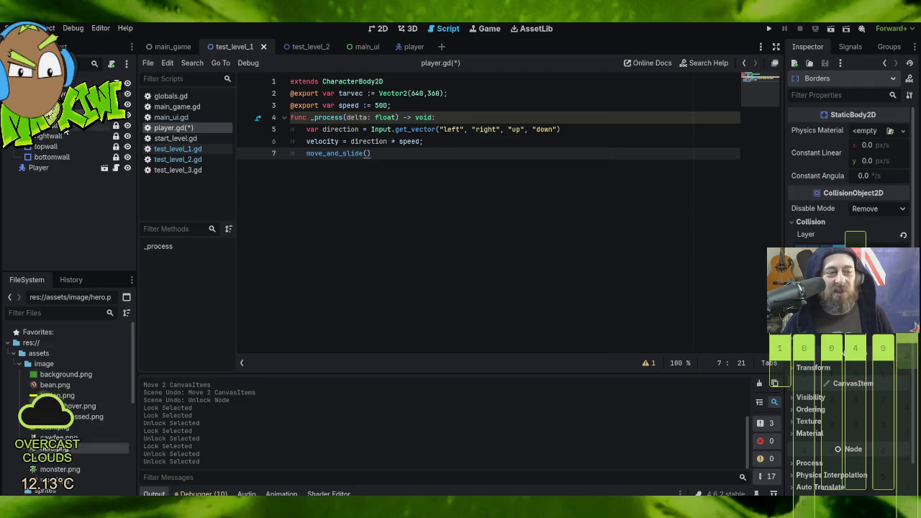
- Select the Player node, save player.gd, and add a trailing blank line 8
left_click(56, 168)
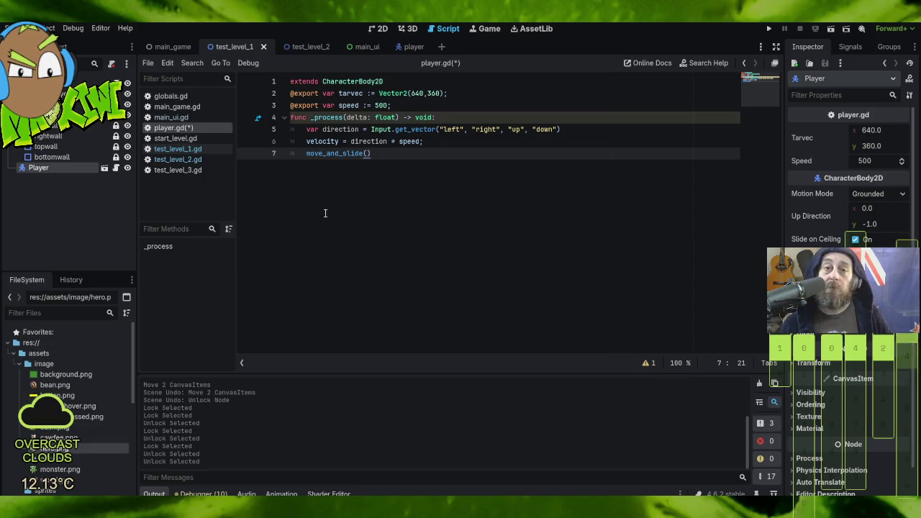
left_click(15, 28)
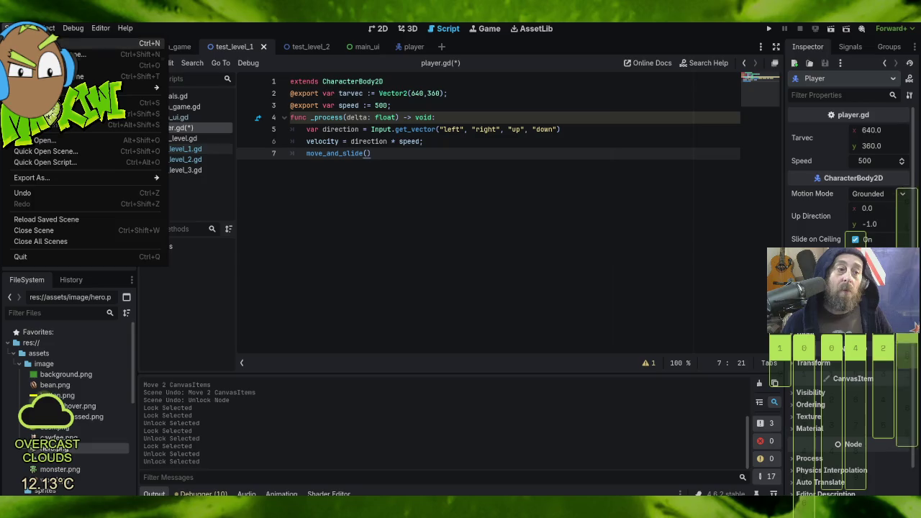
left_click(43, 103)
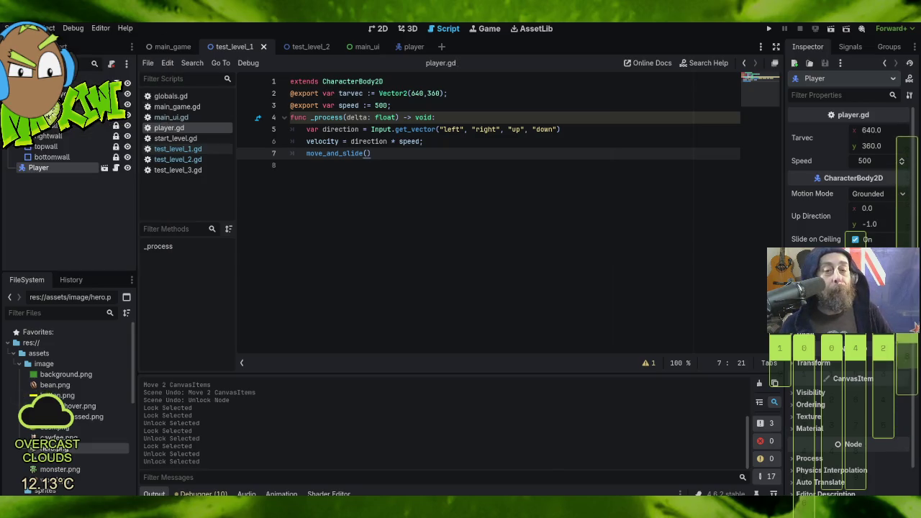
key("Return")
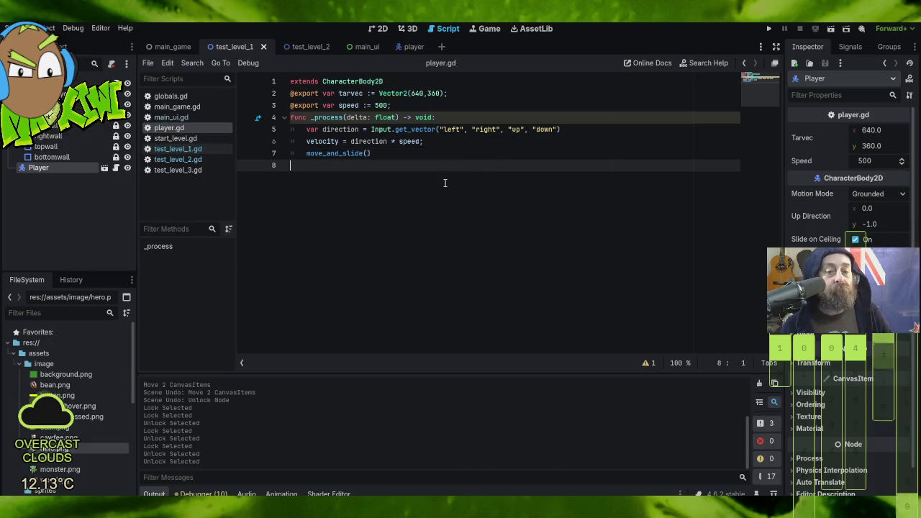
- In test_level_2.gd, leave a single blank line between _ready and _process
left_click(311, 47)
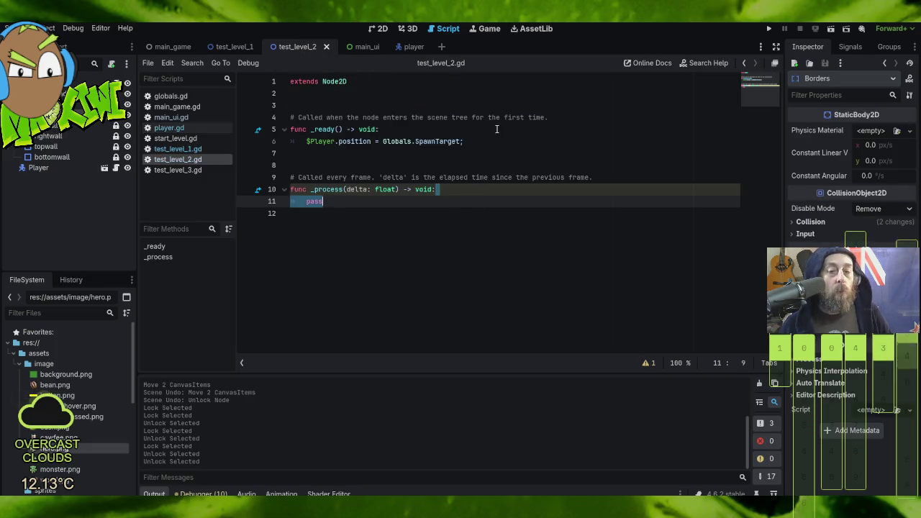
left_click(475, 139)
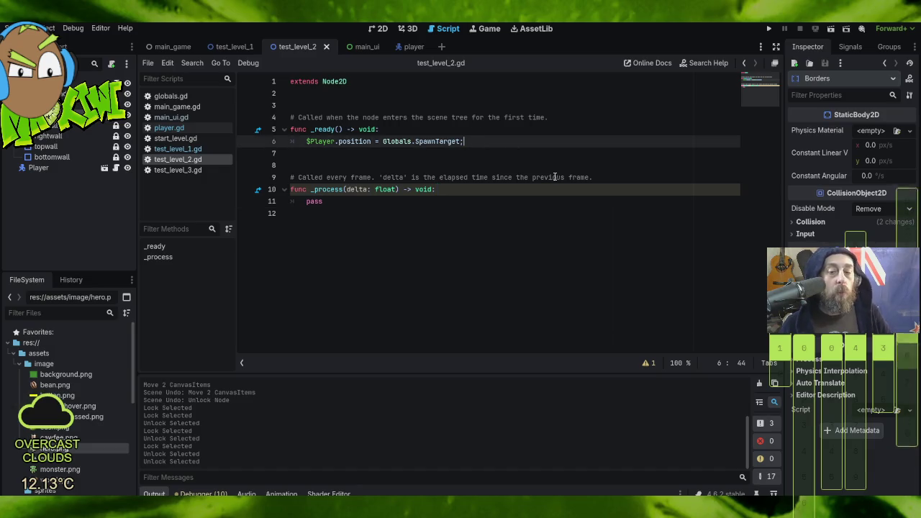
key("Delete")
key("Delete")
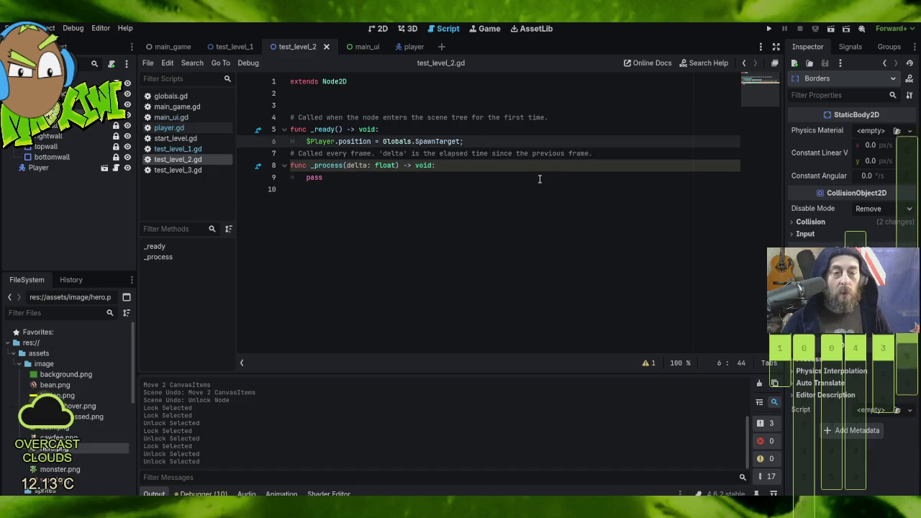
key("Return")
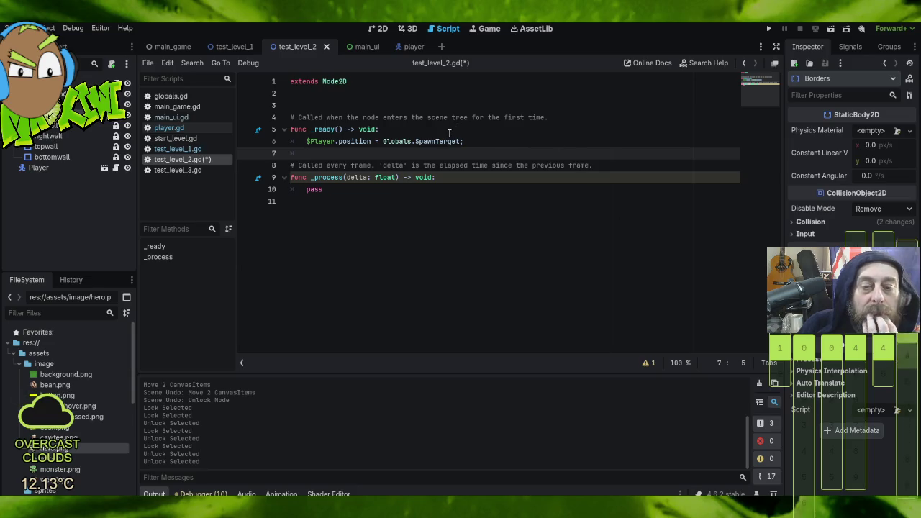
- Check the _ready spawn line, then show the Player node's properties with tarvec 640, 360
left_click_drag(449, 134, 491, 141)
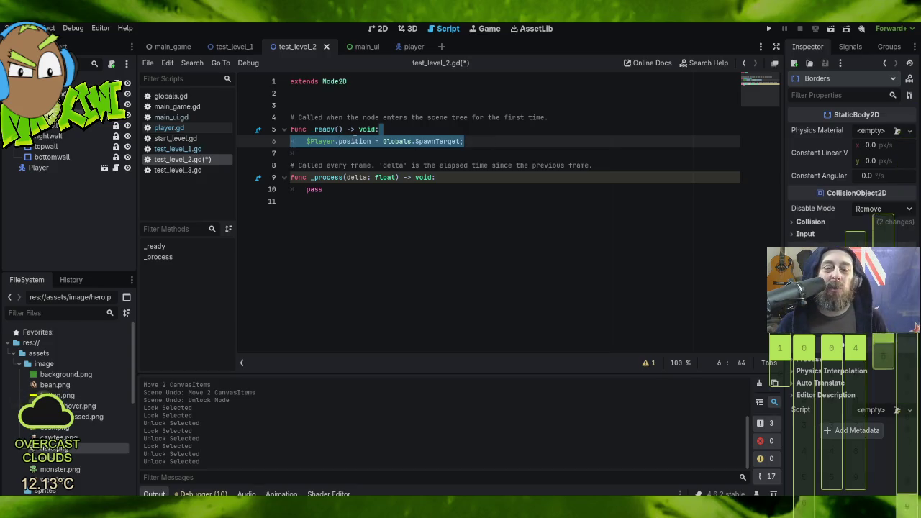
mouse_move(355, 139)
mouse_move(416, 137)
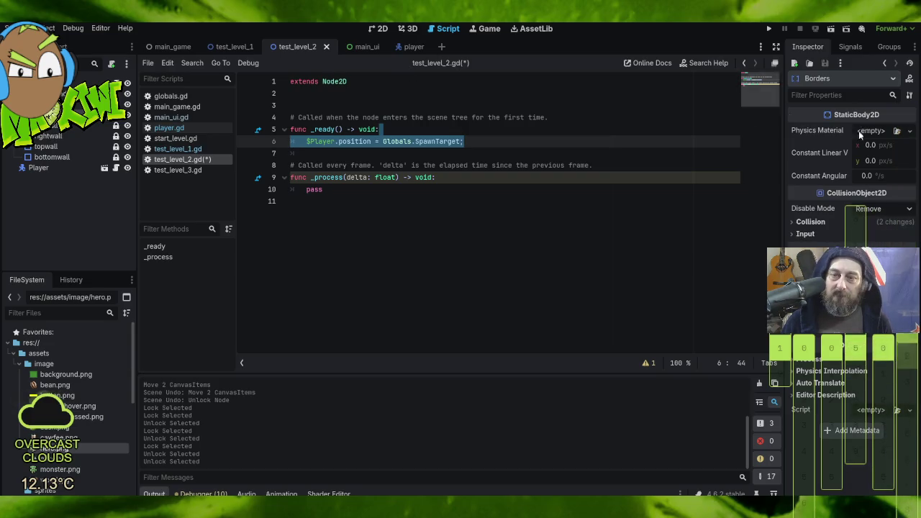
left_click(794, 234)
left_click(793, 236)
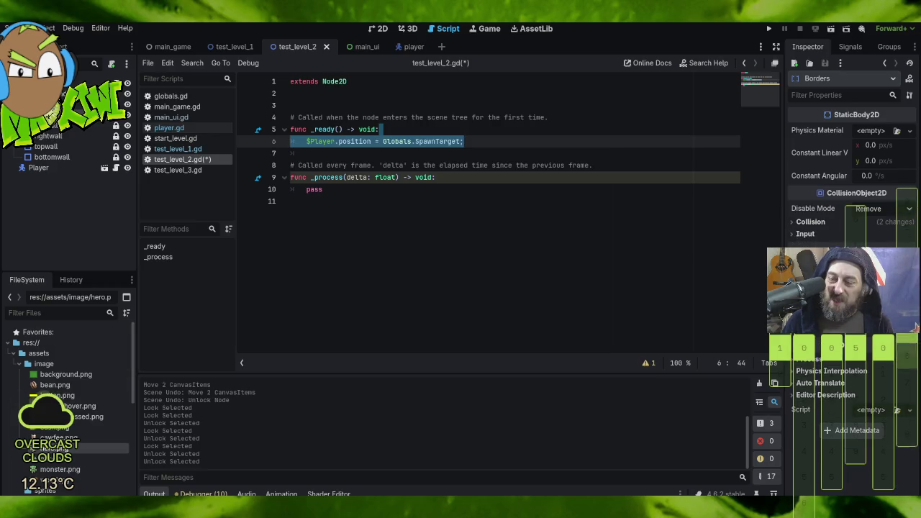
left_click(52, 168)
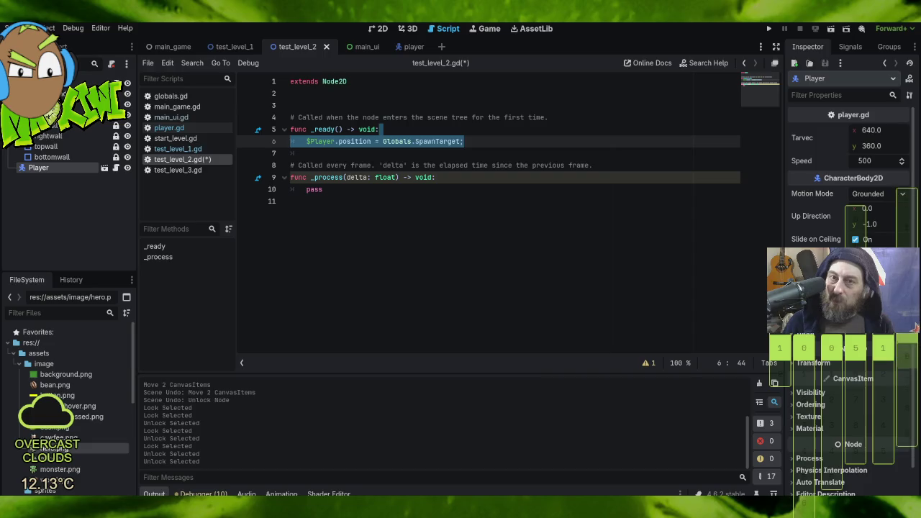
scroll(848, 370, "down", 2)
scroll(847, 369, "up", 2)
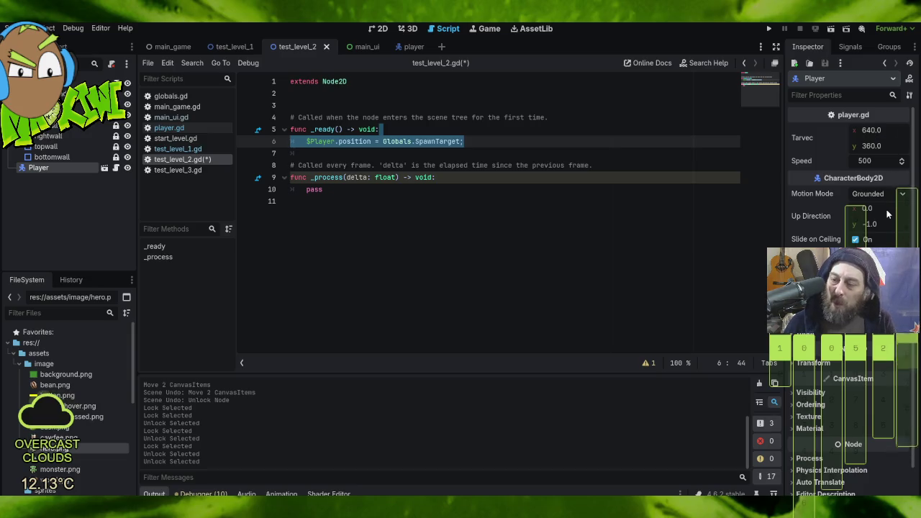
left_click(903, 194)
left_click(903, 194)
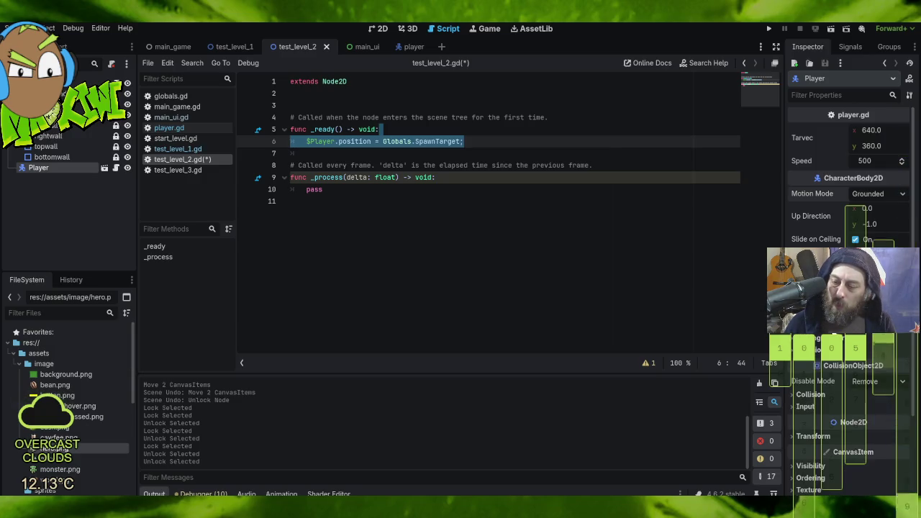
scroll(914, 328, "down", 2)
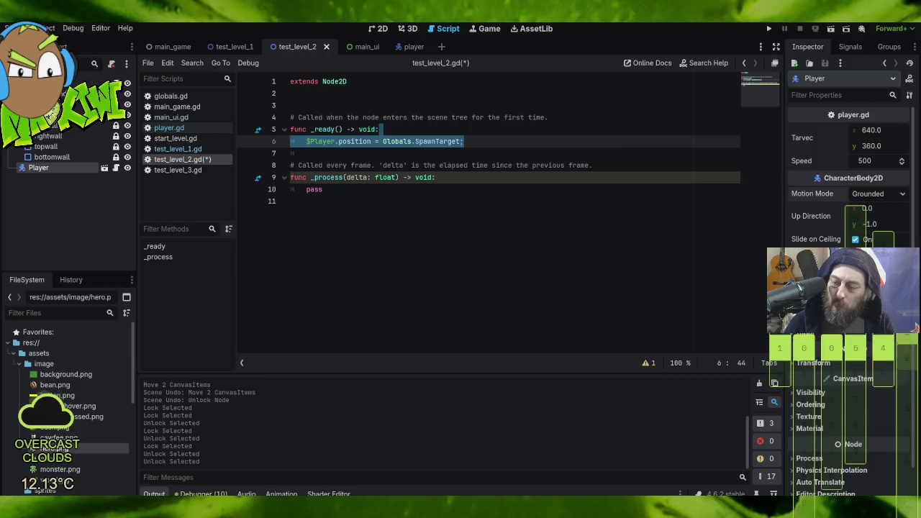
scroll(914, 327, "up", 3)
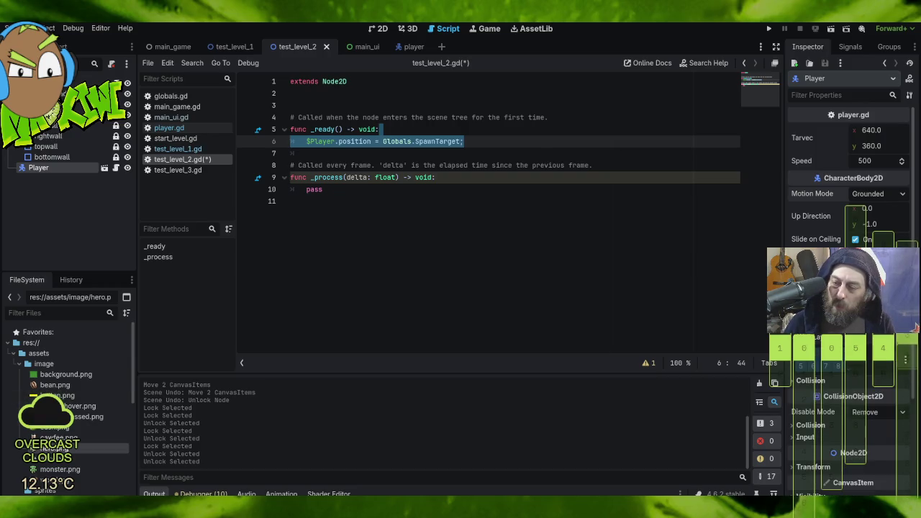
scroll(915, 327, "down", 3)
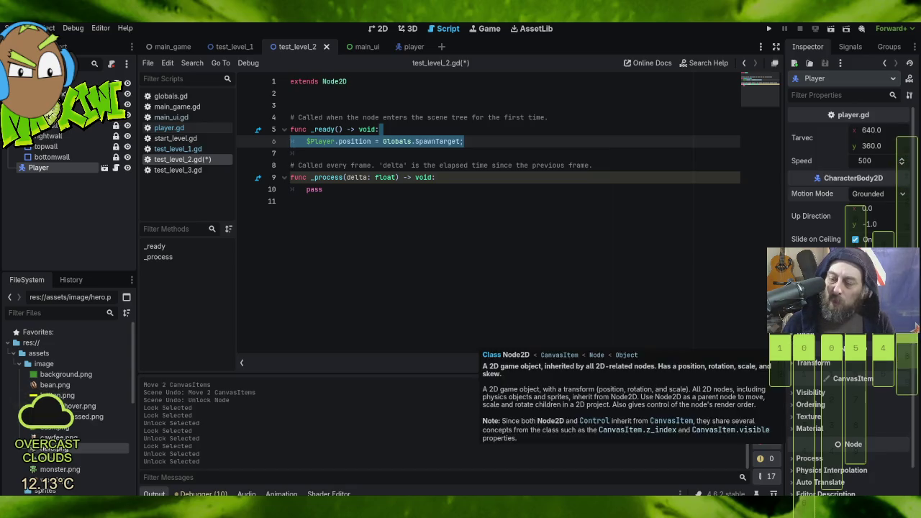
scroll(916, 328, "up", 1)
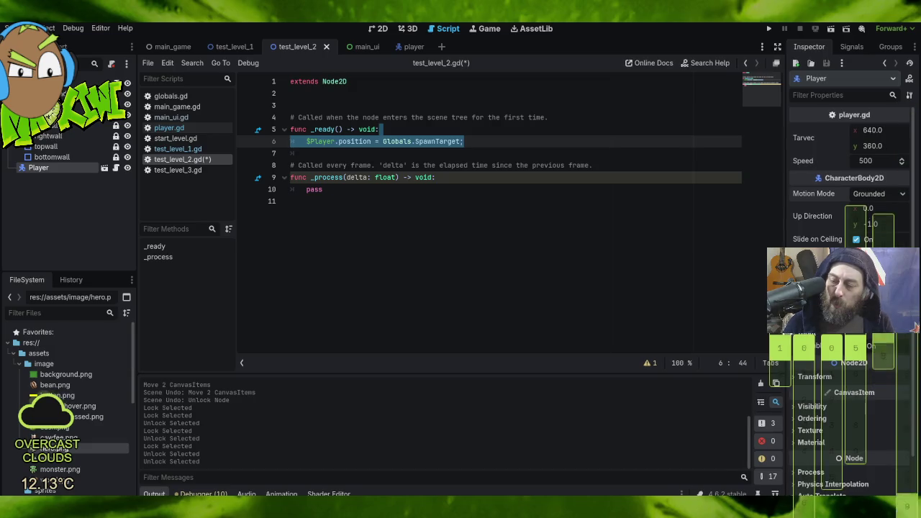
scroll(914, 329, "down", 1)
scroll(915, 327, "down", 2)
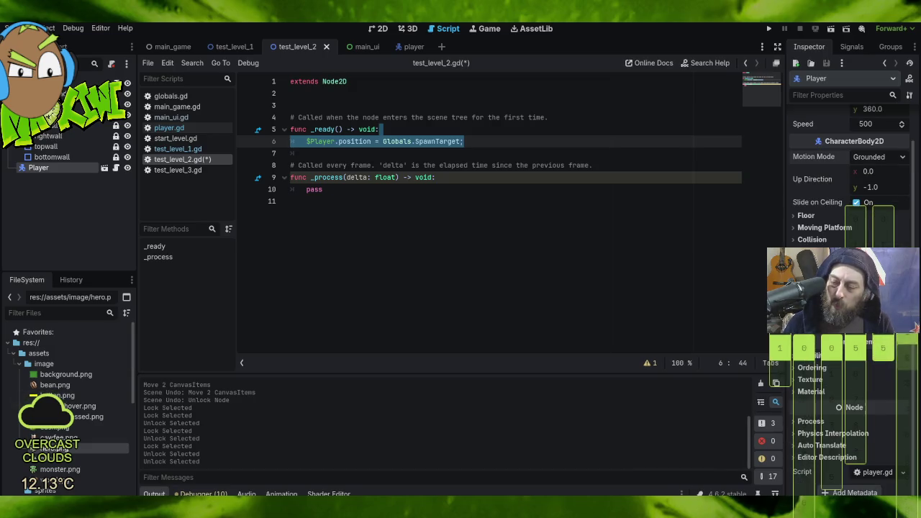
left_click(915, 328)
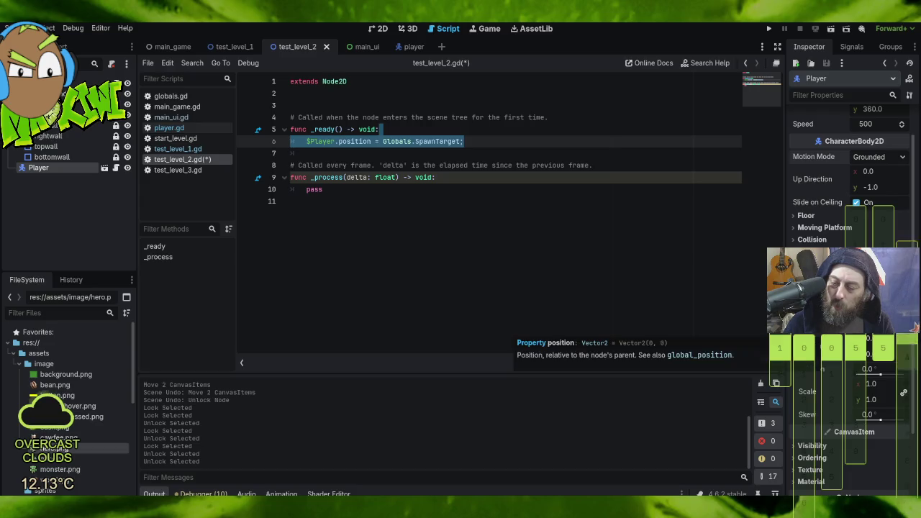
scroll(834, 371, "down", 3)
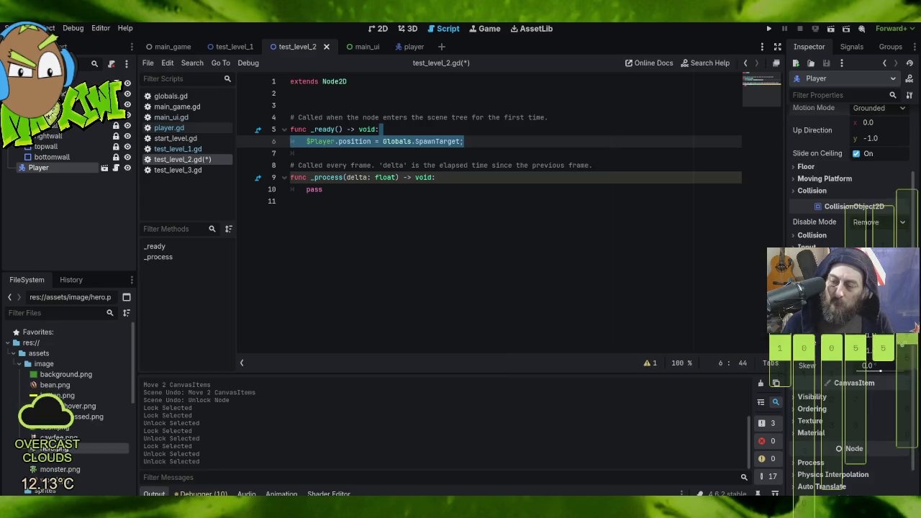
scroll(824, 360, "up", 3)
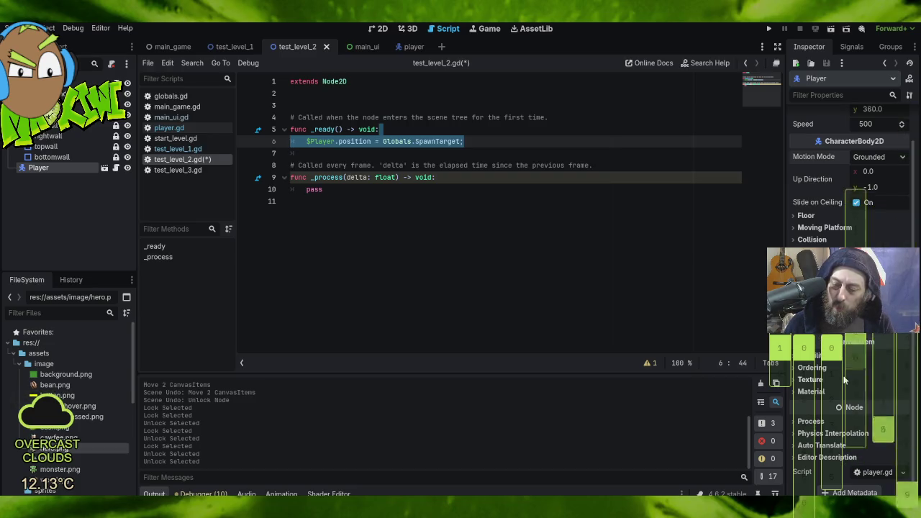
left_click(801, 434)
left_click(799, 433)
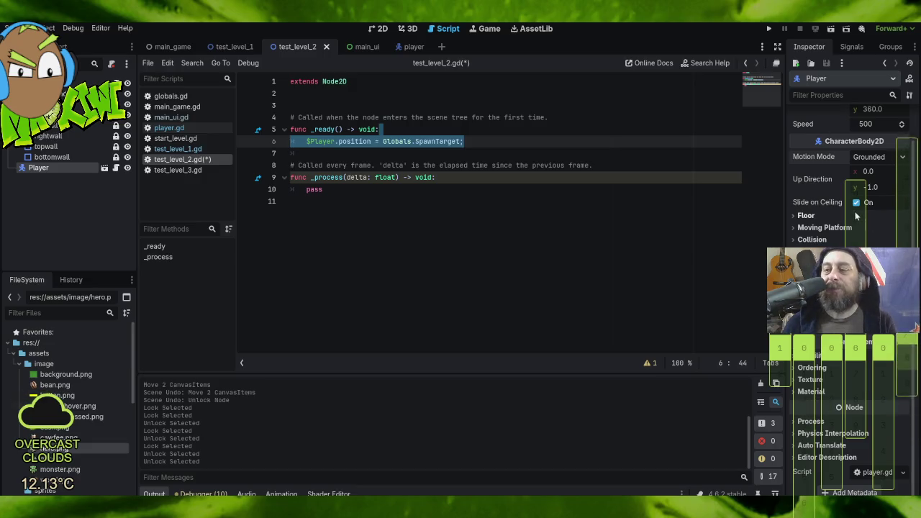
scroll(827, 214, "up", 1)
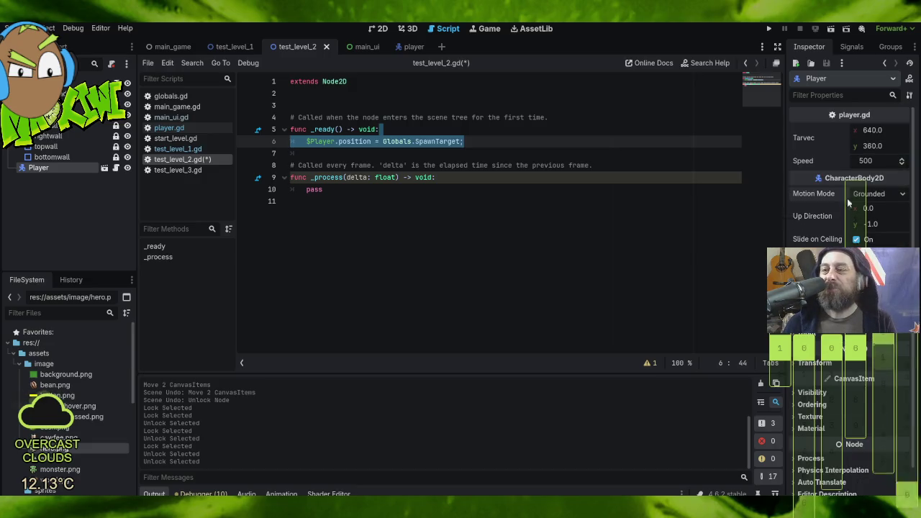
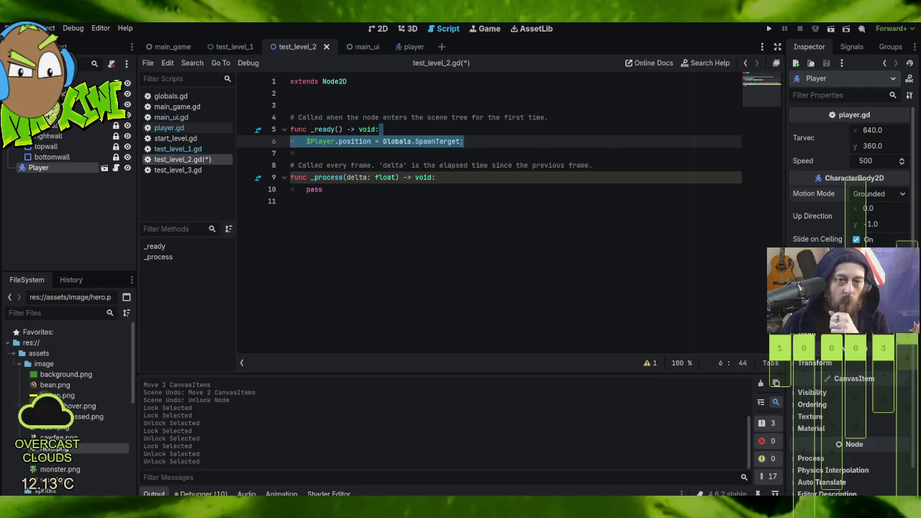
- In player.gd's _process, add 'var gravity = Vector2(0,1)' below the direction line
left_click(400, 47)
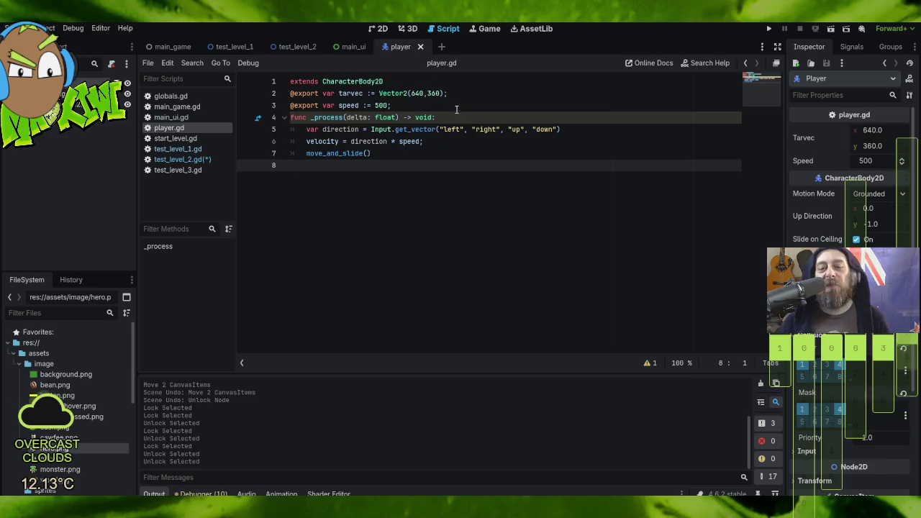
left_click(595, 128)
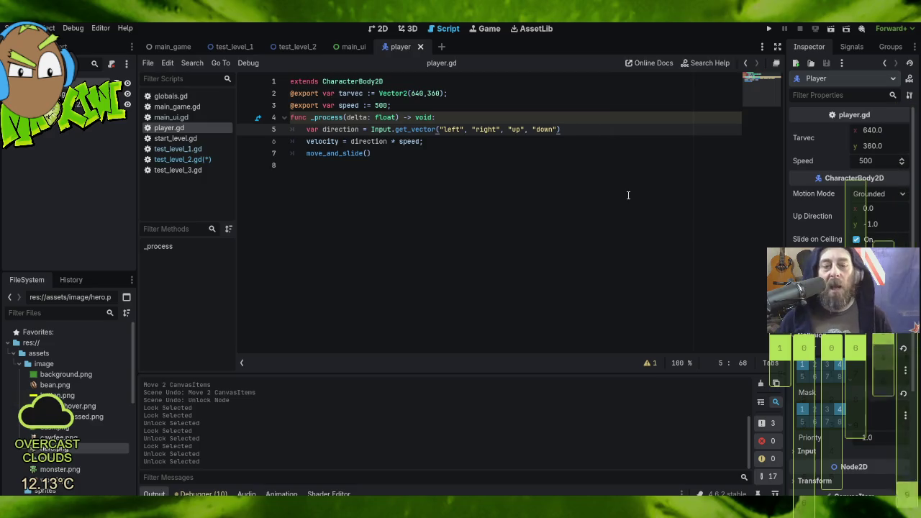
key("Return")
type("var")
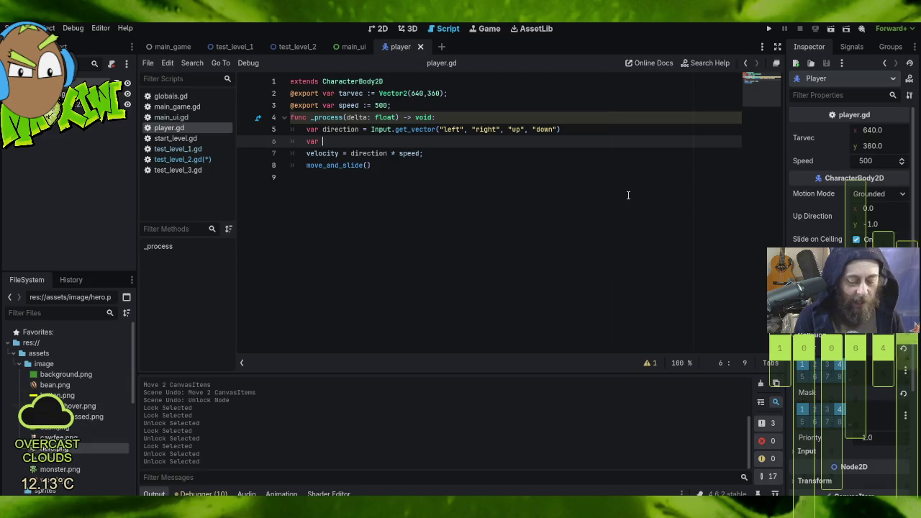
type("grav")
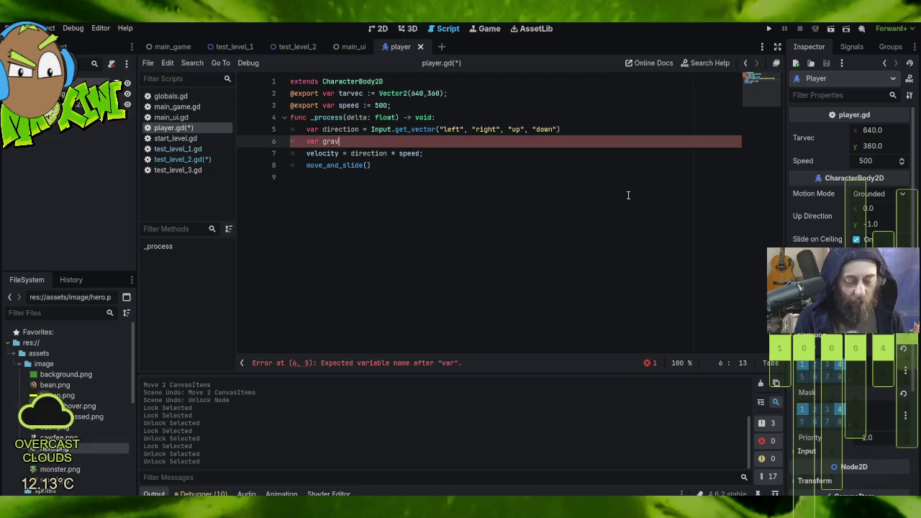
type("ity = ")
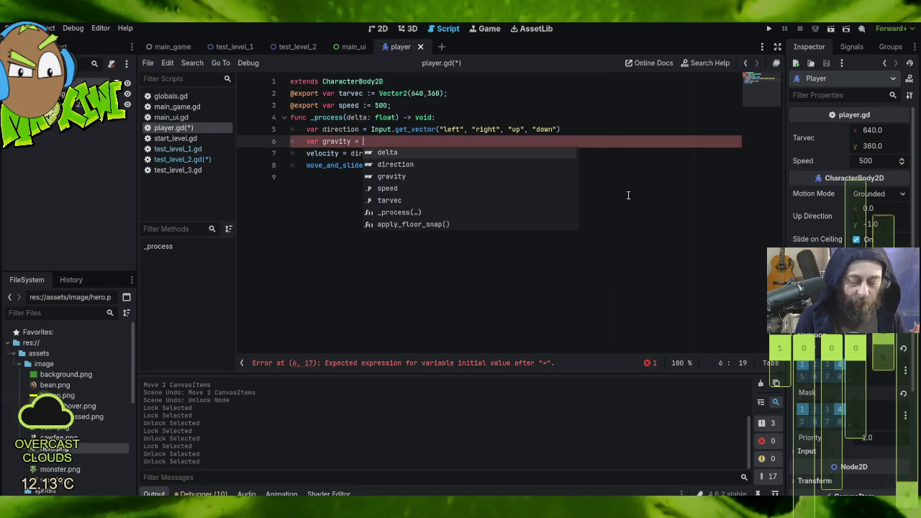
type("0.1")
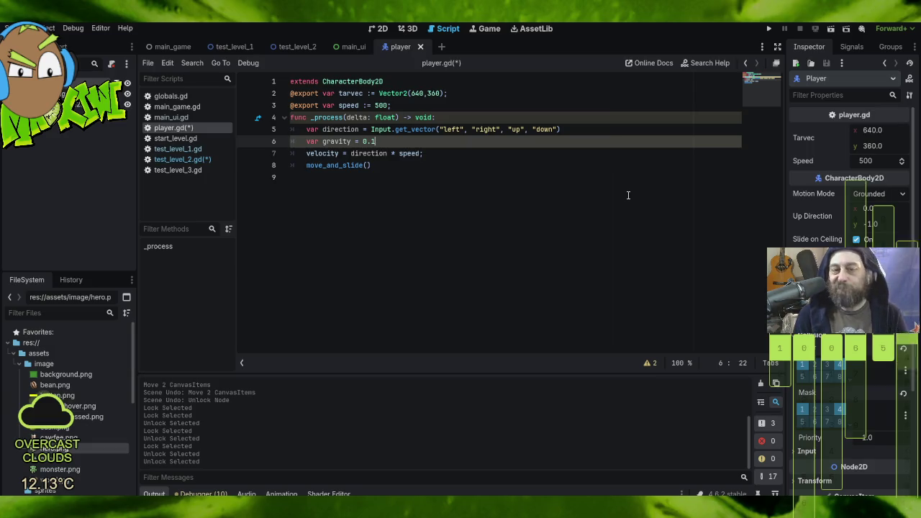
key("Left")
key("Left")
key("Left")
key("Right")
key("Right")
key("Right")
key("BackSpace")
key("BackSpace")
key("BackSpace")
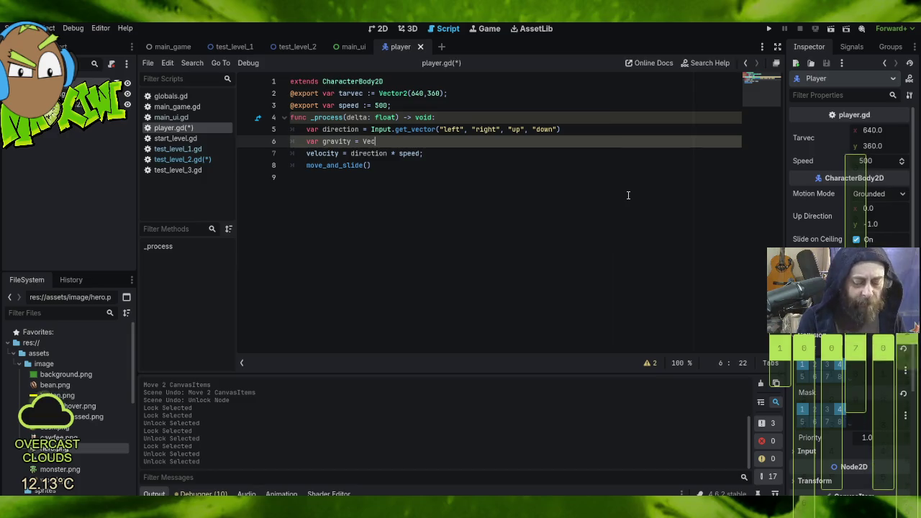
type("tro2")
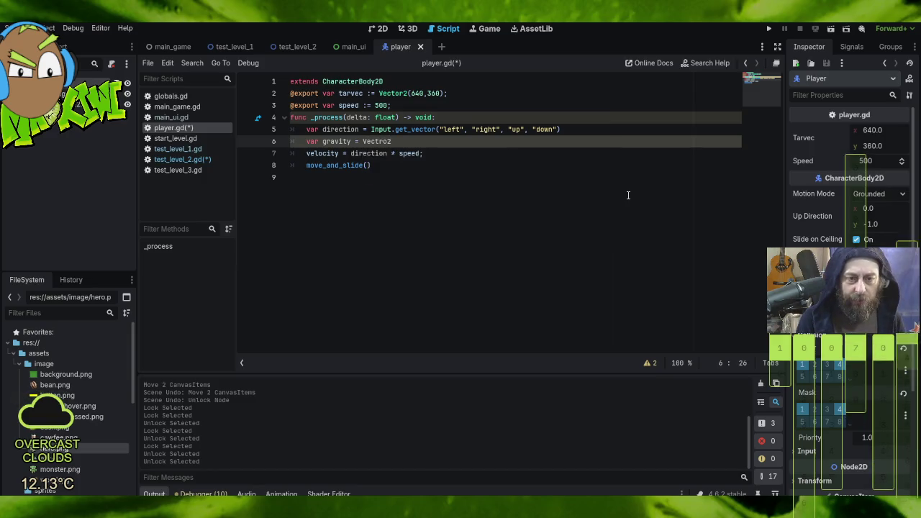
key("BackSpace")
key("BackSpace")
key("BackSpace")
type("o")
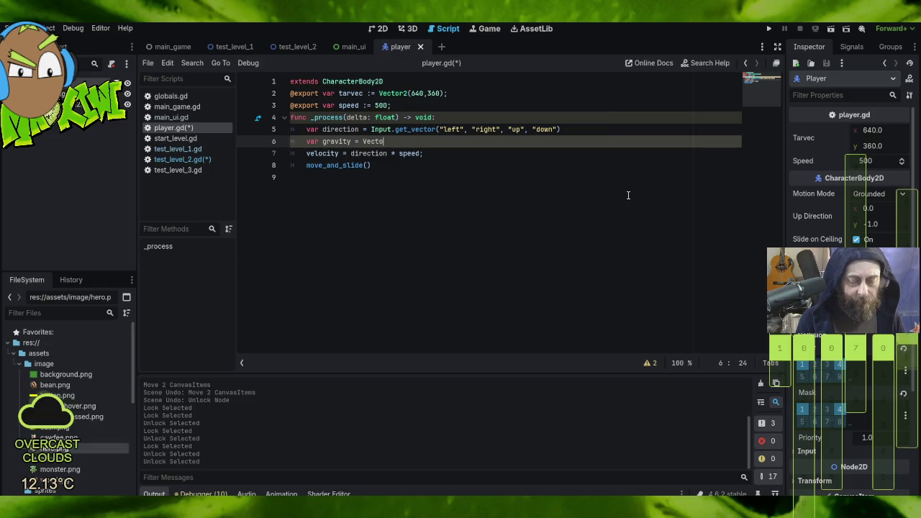
type("r2()")
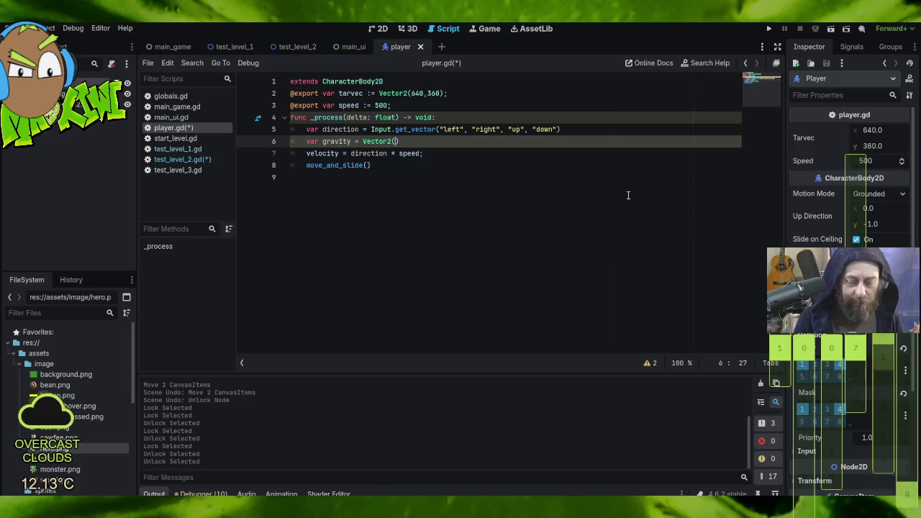
type(",1")
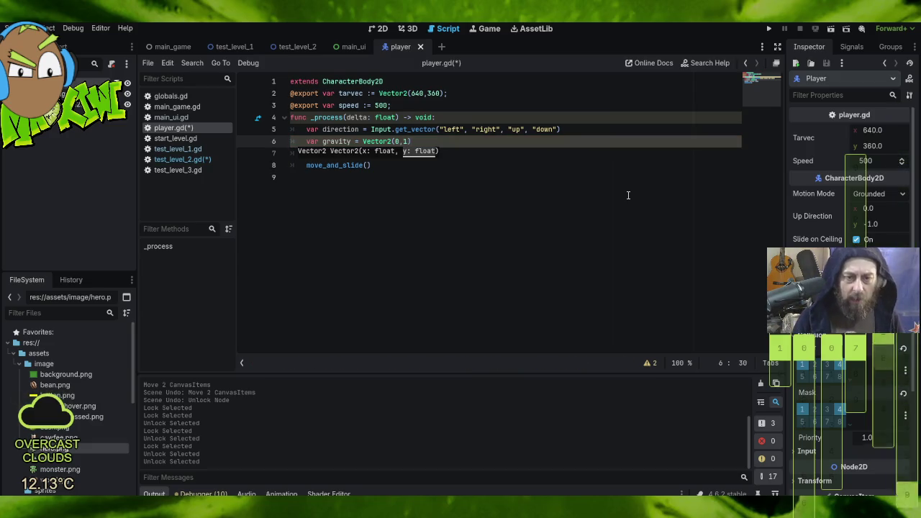
double_click(335, 141)
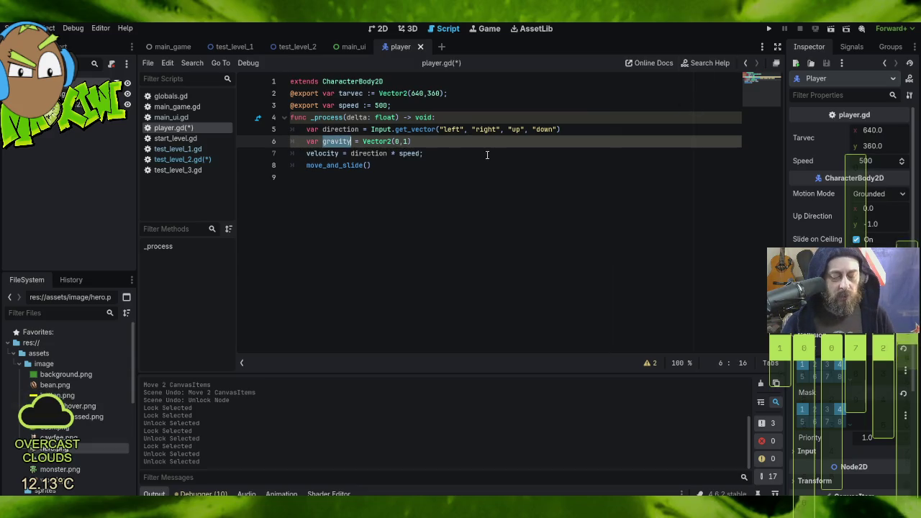
left_click(429, 142)
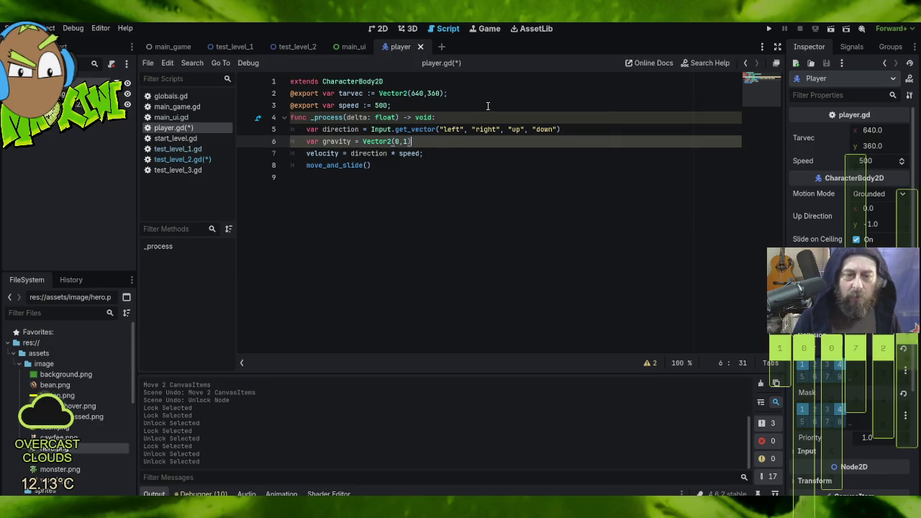
key("Return")
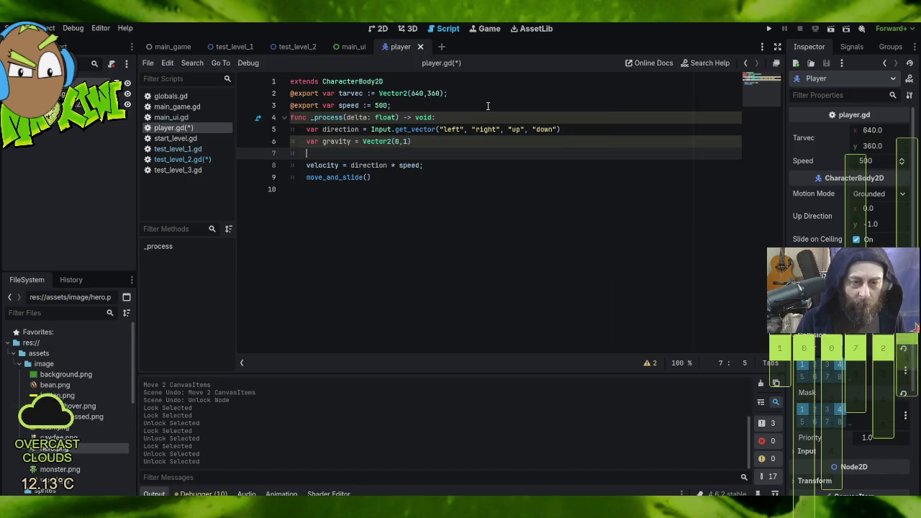
- Add 'direction += gravity' and try get_gravity() as the gravity vector's y value
type("directi")
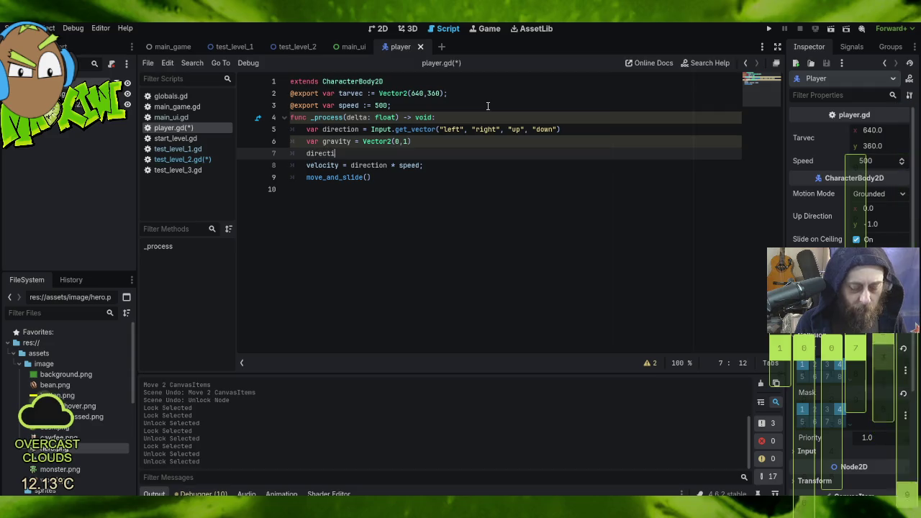
type("on += ")
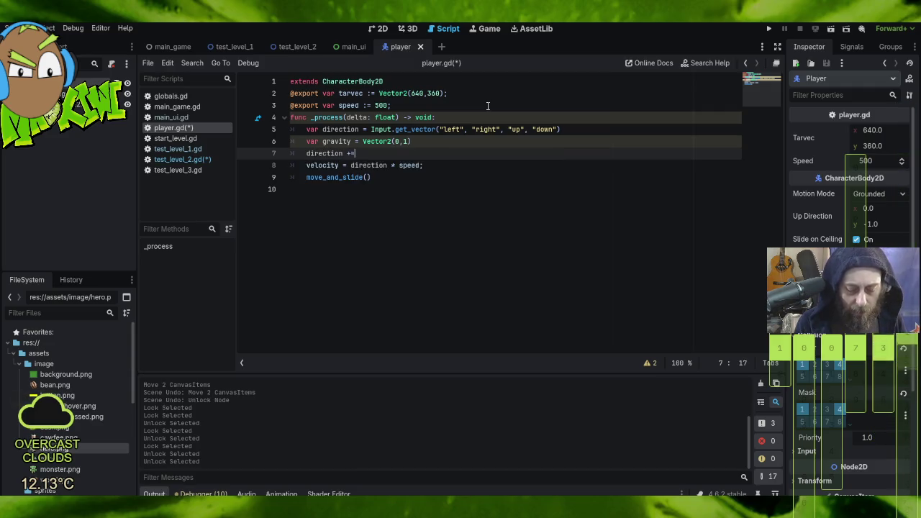
type("gravity")
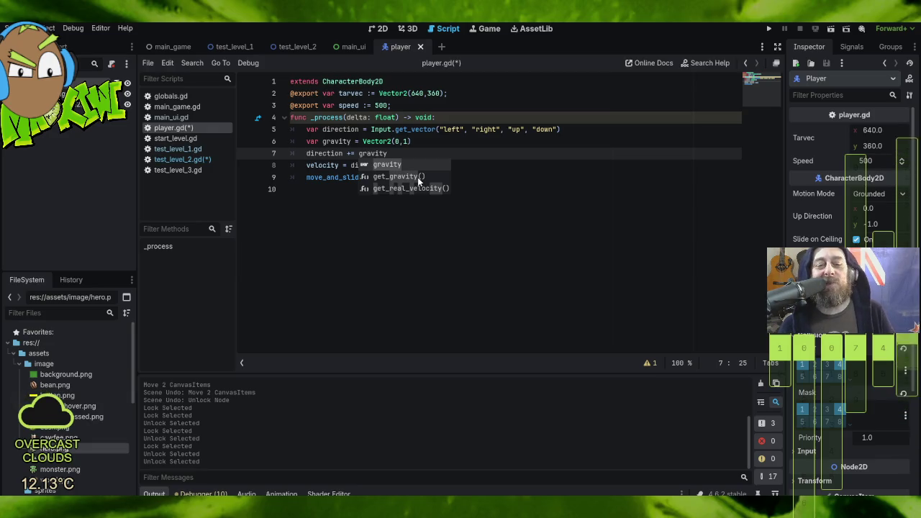
left_click(501, 177)
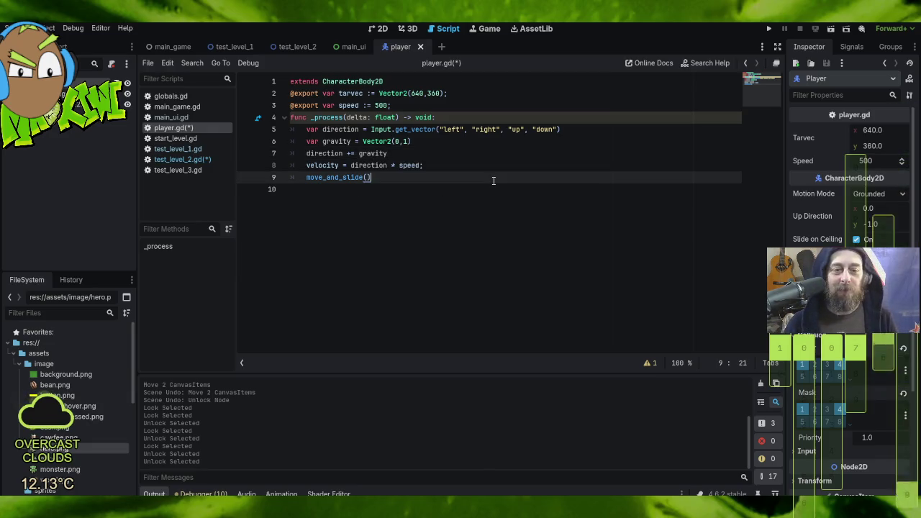
left_click(407, 141)
key("BackSpace")
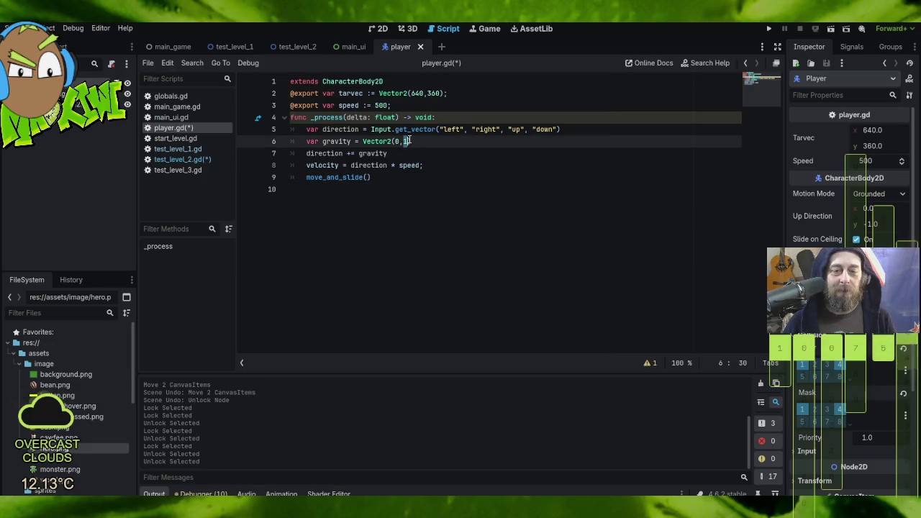
type("get")
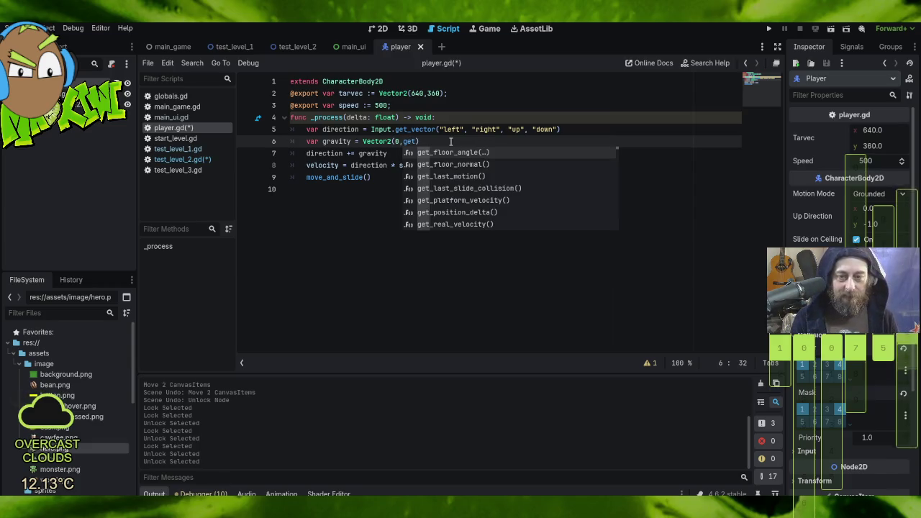
type("_gr")
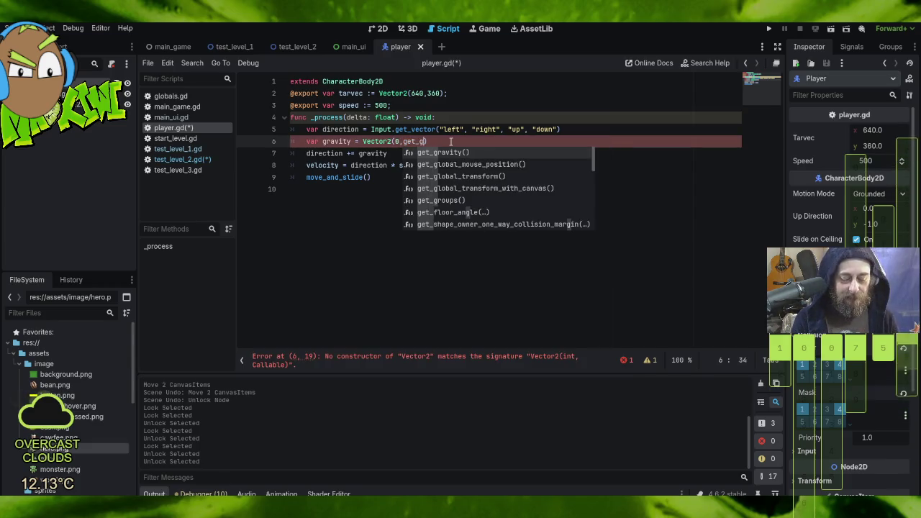
key("Return")
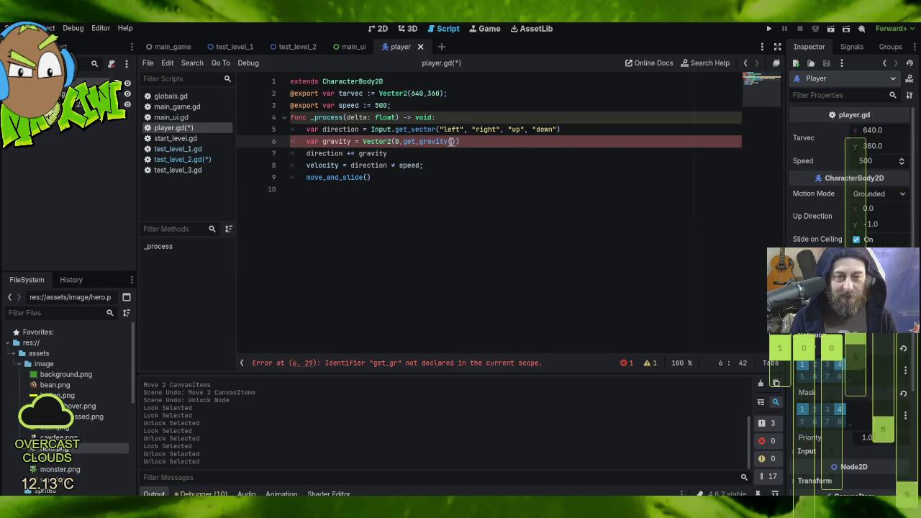
left_click(490, 176)
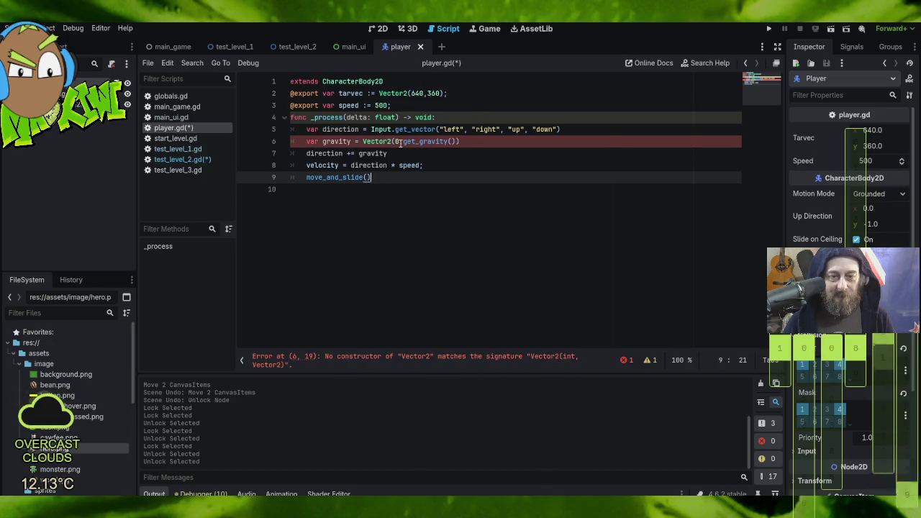
- After briefly trying -1, restore the gravity declaration to Vector2(0,1)
left_click_drag(402, 142, 458, 142)
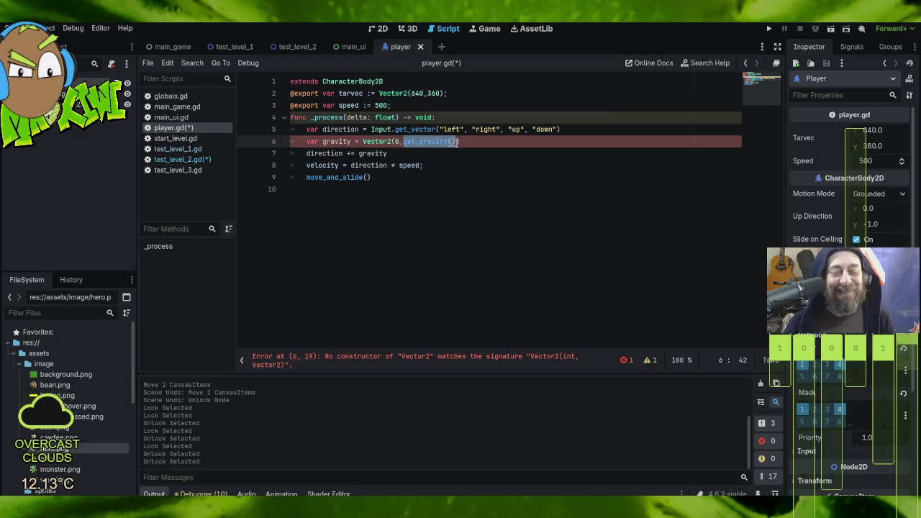
type("-1")
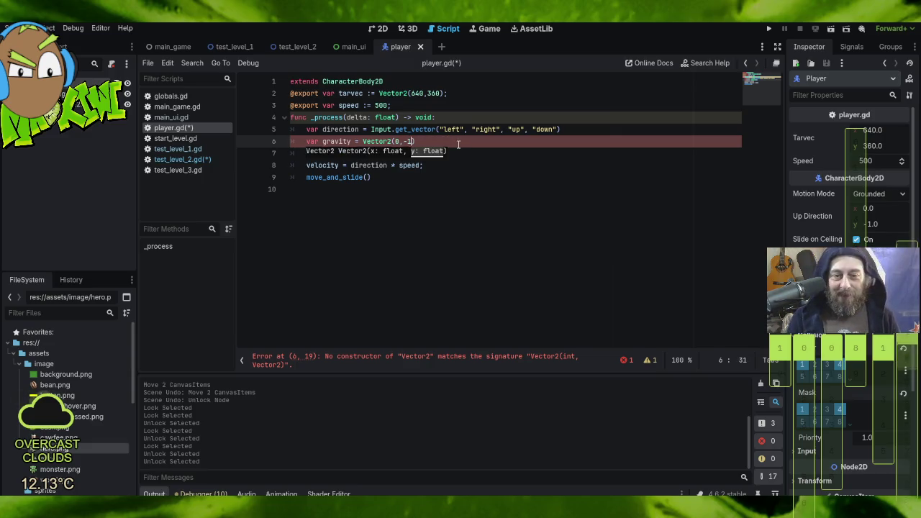
key("BackSpace")
key("BackSpace")
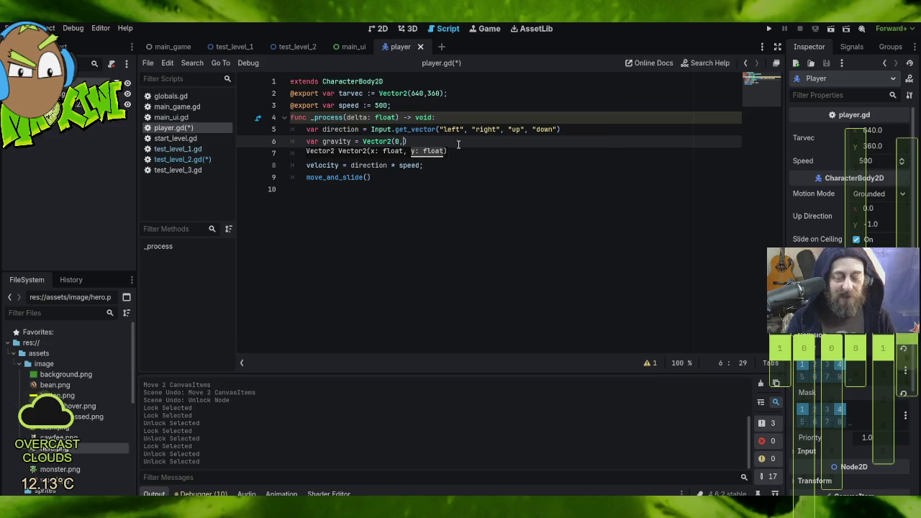
key("BackSpace")
type("1")
key("BackSpace")
type(",1")
left_click(434, 227)
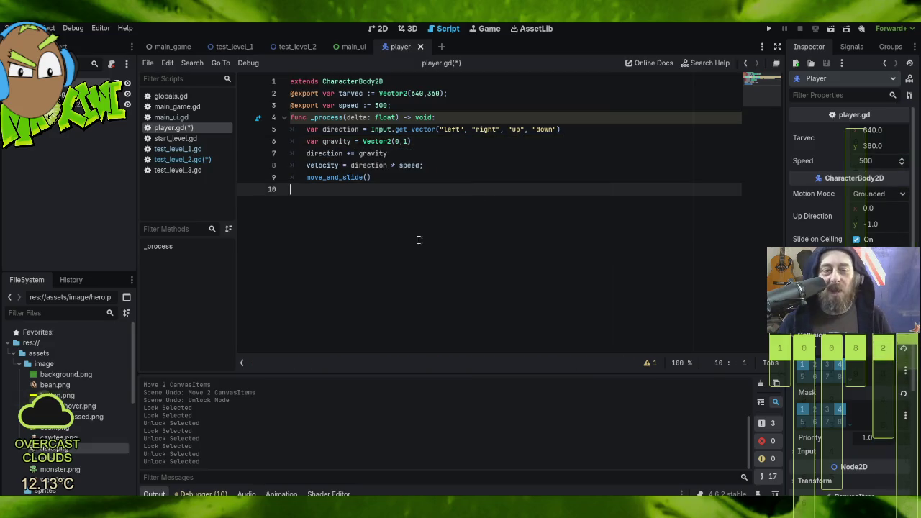
- Save all, run the game, and walk the player left and right in Coffee Fields
left_click(22, 28)
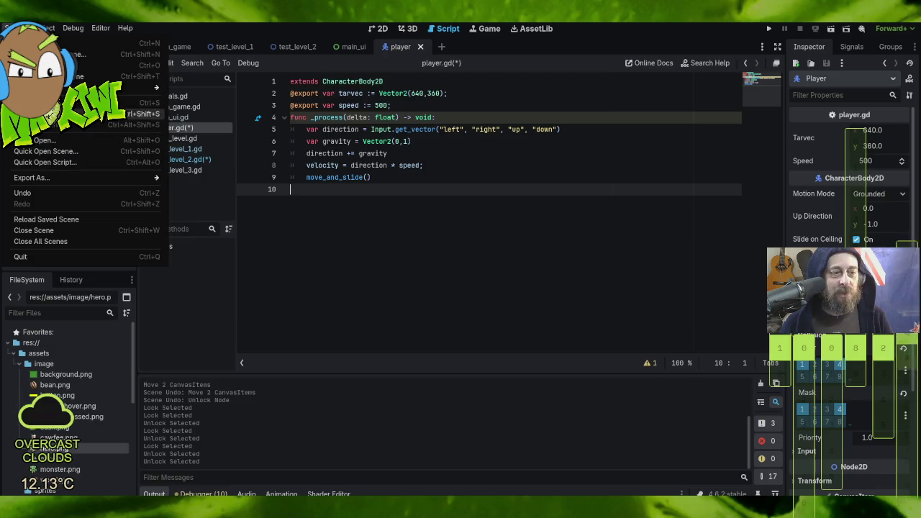
left_click(57, 105)
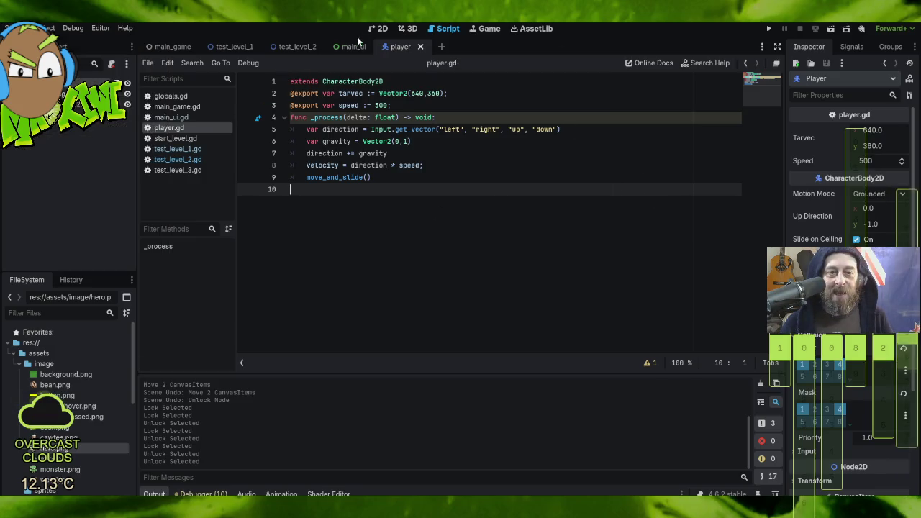
left_click(768, 28)
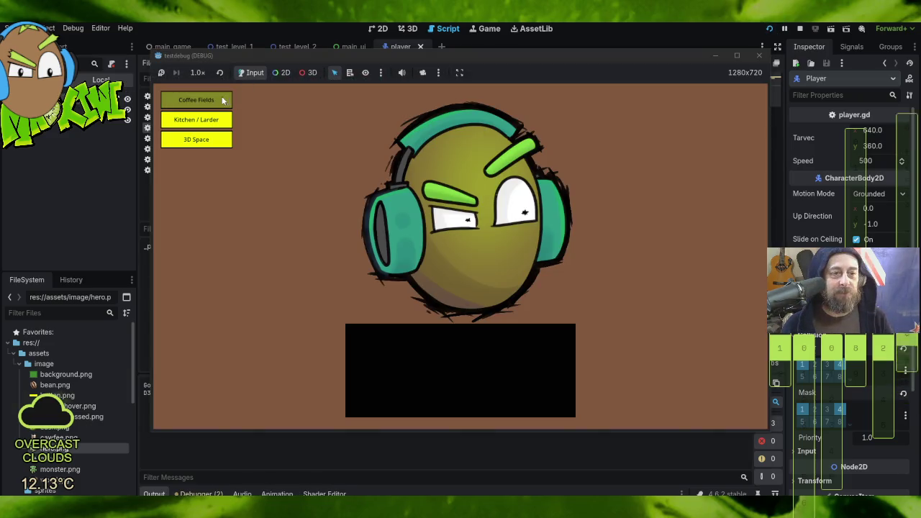
left_click(223, 101)
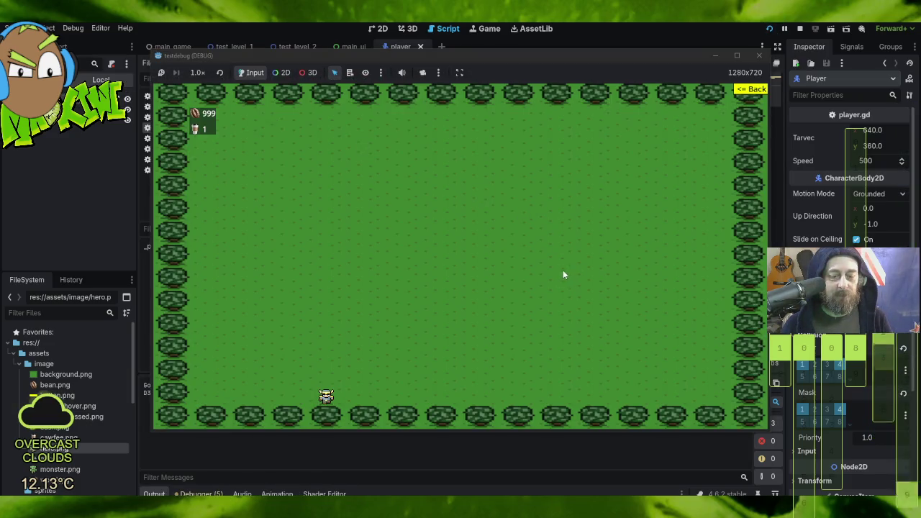
key("Right")
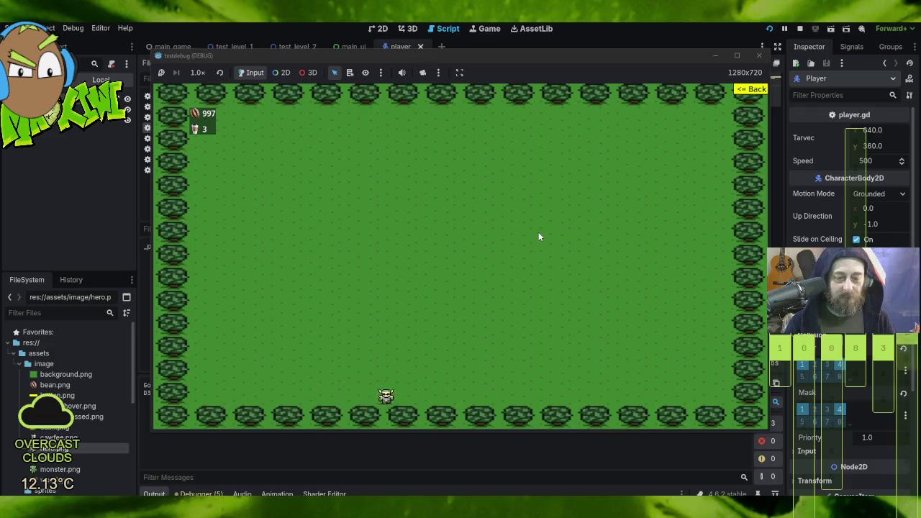
key("Left")
key("Left")
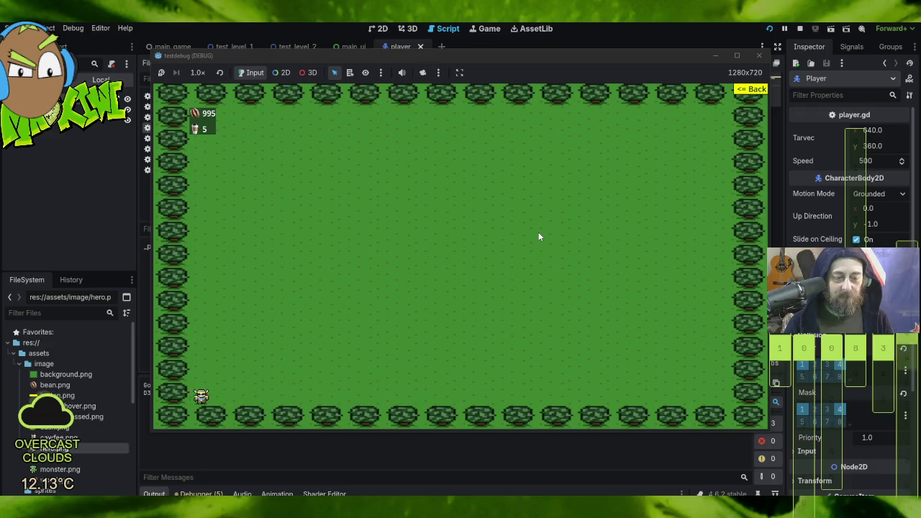
key("Right")
key("Right")
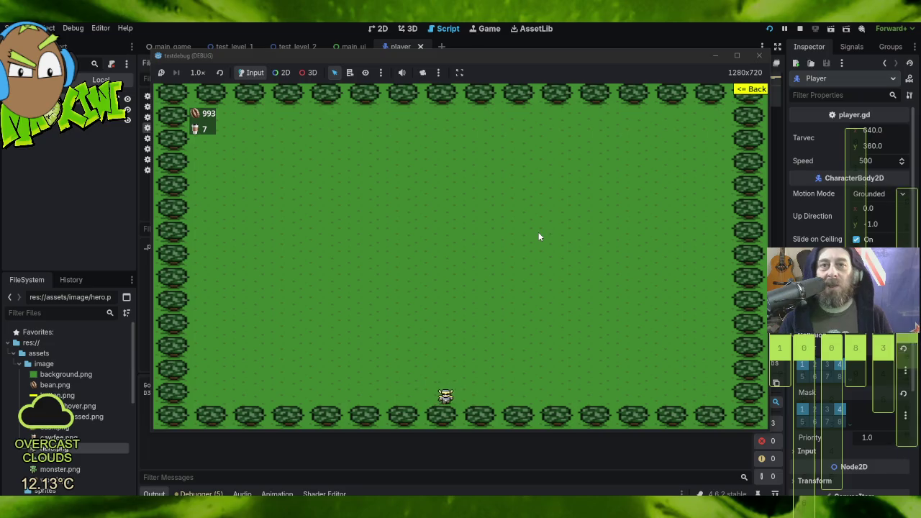
key("Left")
key("Left")
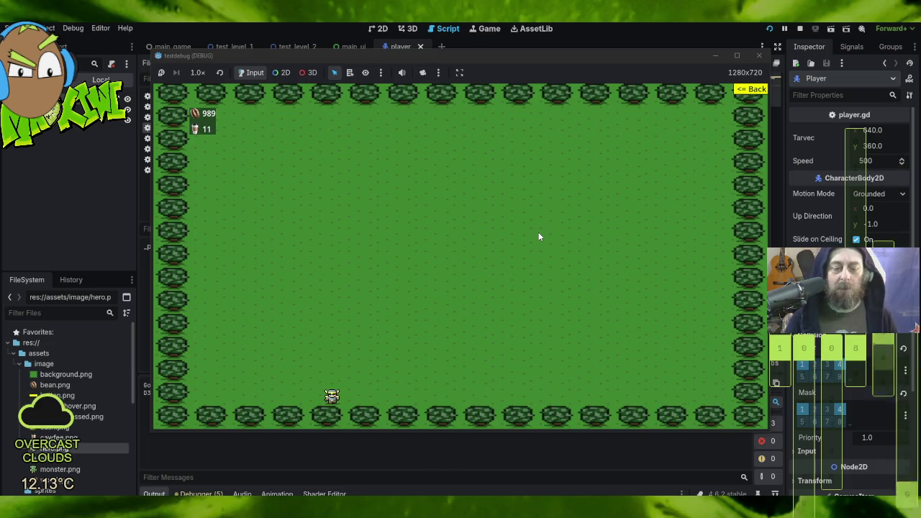
- Playtest the wood-floor level, stop the game, and switch to File Explorer's Godot folder
left_click(752, 87)
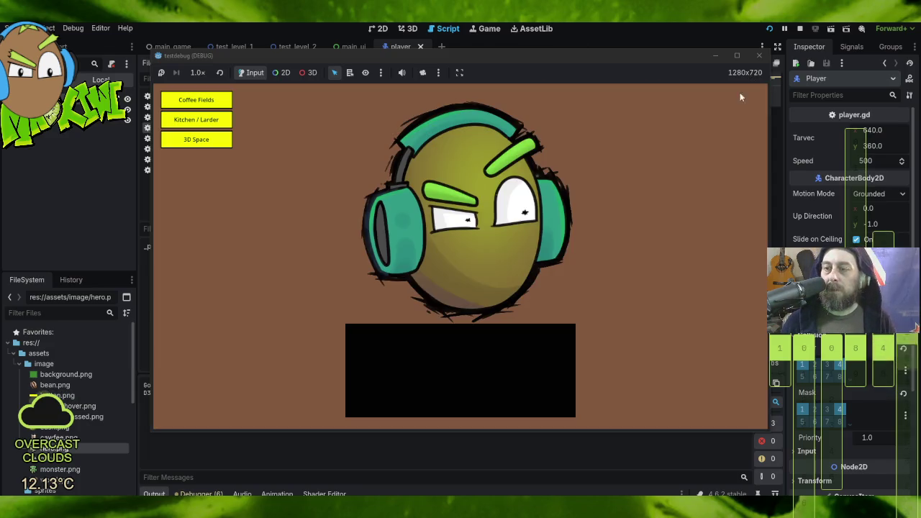
key("Return")
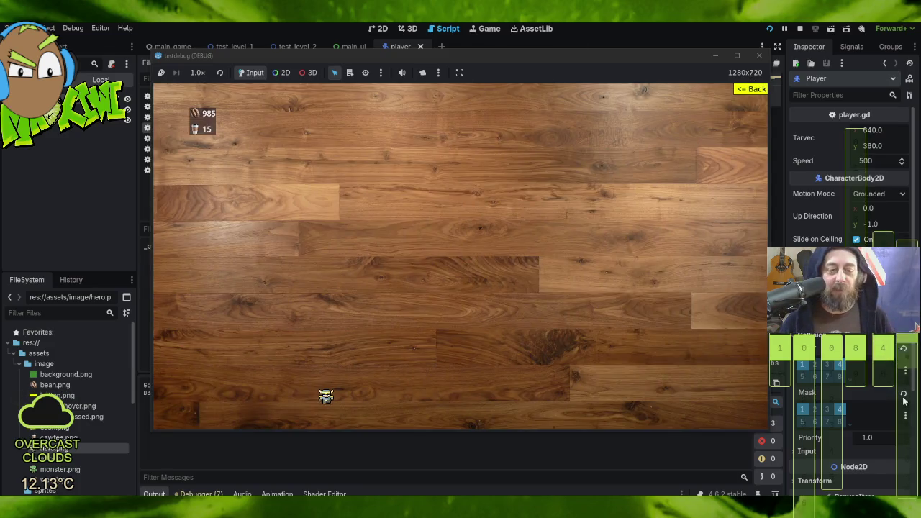
key("Right")
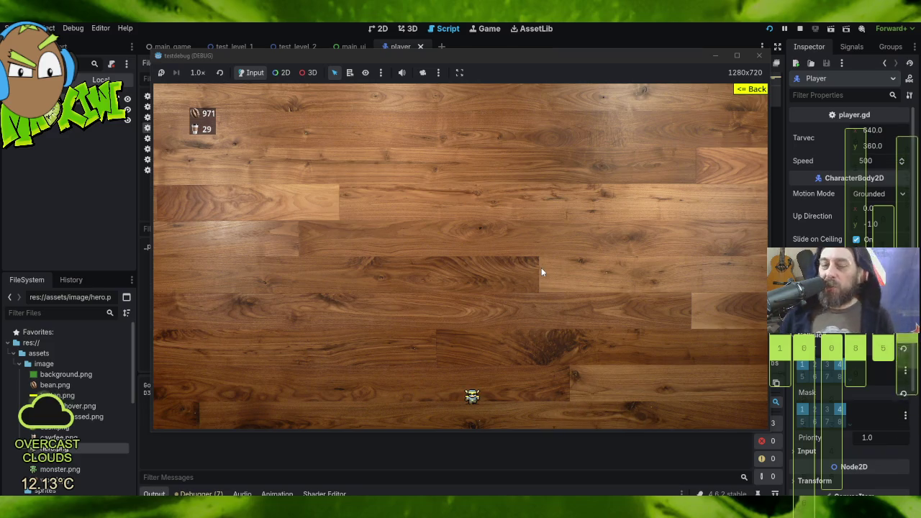
left_click(759, 56)
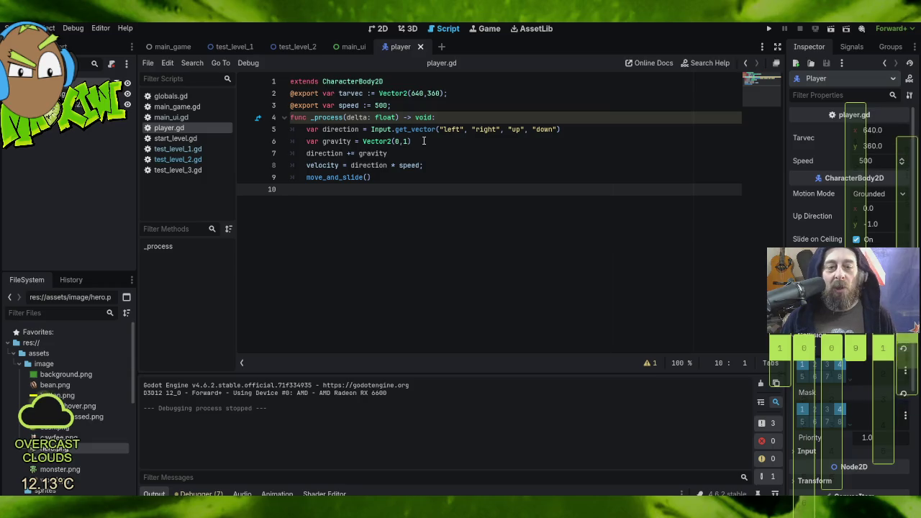
left_click(504, 139)
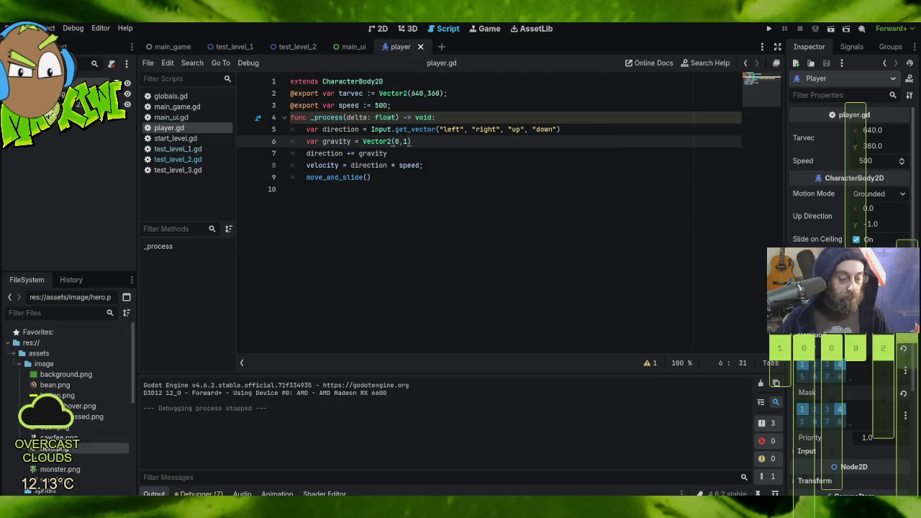
key("alt+Tab")
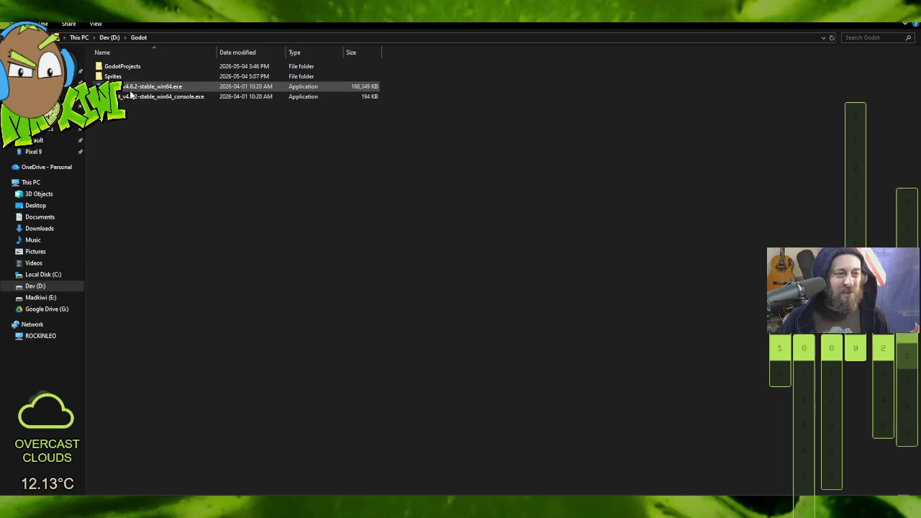
- Launch the Godot v4.6.2 Project Manager and open the Cawfee project
double_click(133, 87)
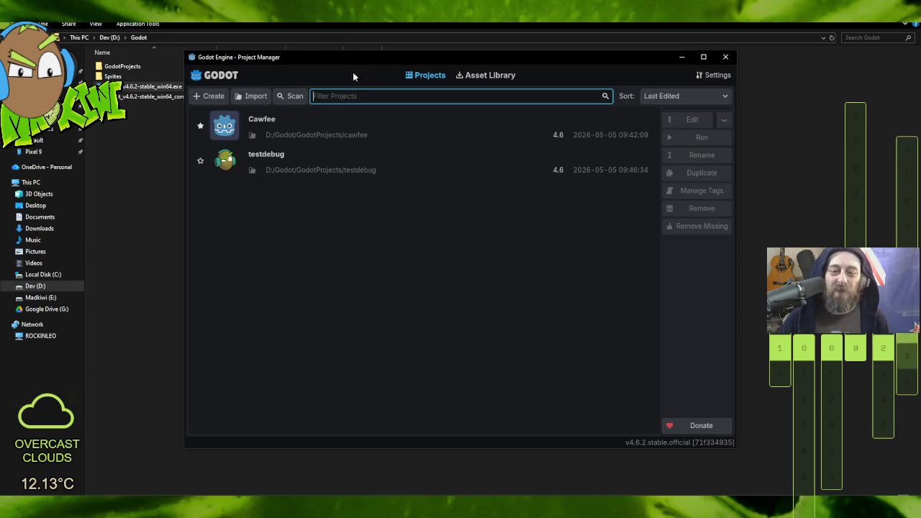
double_click(278, 124)
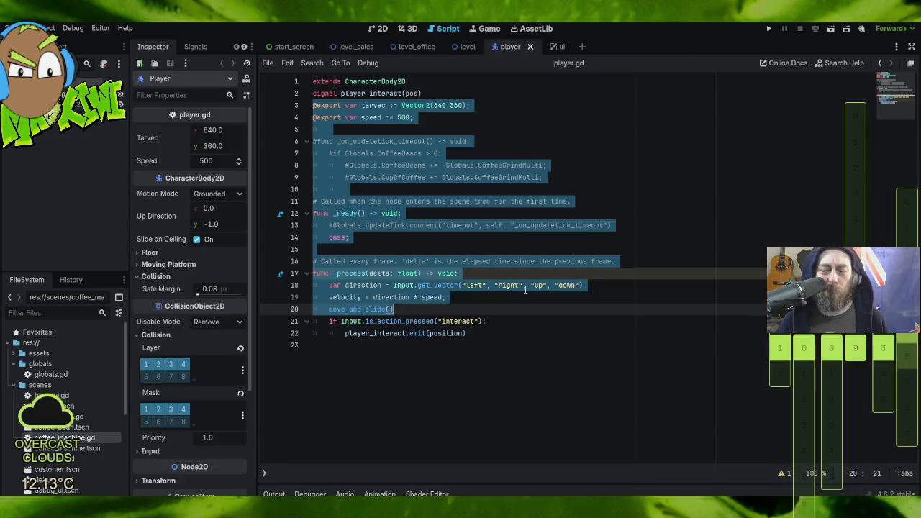
- Select the interact check on lines 21–22 of Cawfee's player.gd, then return to File Explorer
left_click(477, 313)
mouse_move(478, 314)
left_mouse_down()
mouse_move(514, 346)
mouse_move(510, 324)
mouse_move(513, 334)
left_mouse_up()
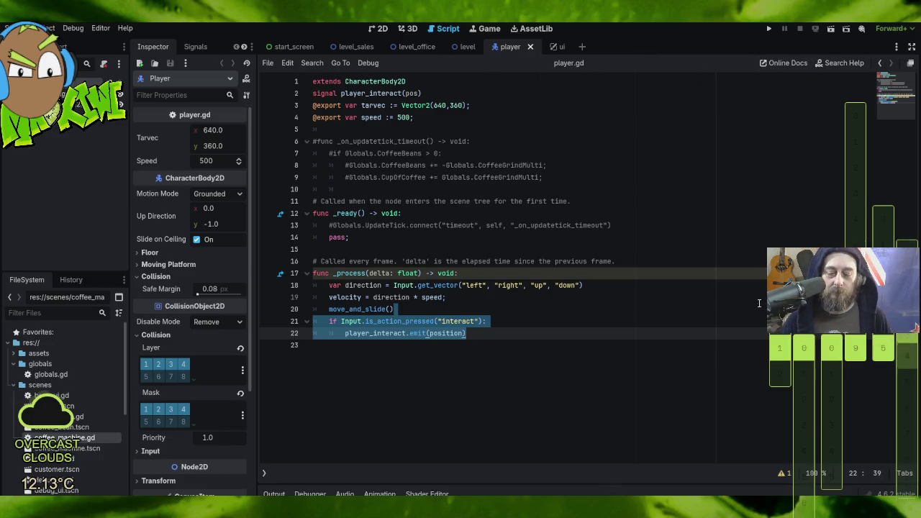
key("alt+Tab")
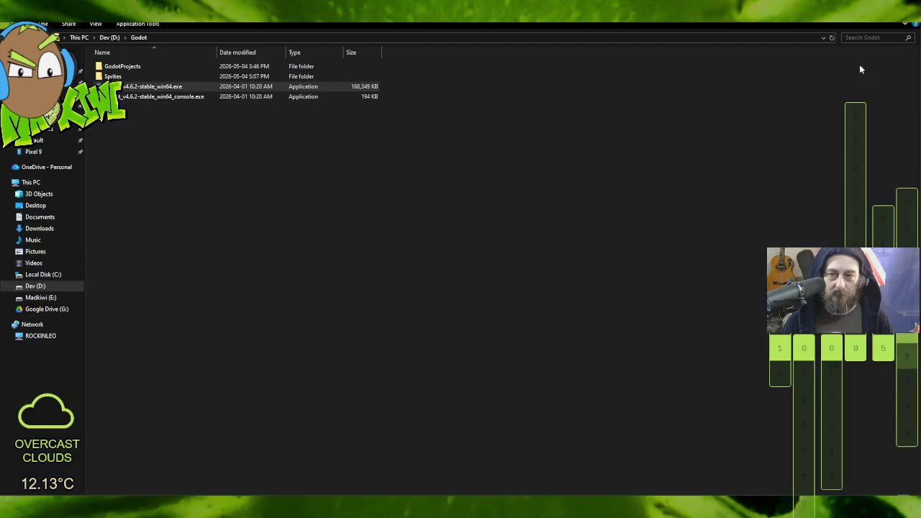
- Back in the testdebug editor, create a 'jump' action in the Project Settings Input Map
key("alt+Tab")
left_click(39, 28)
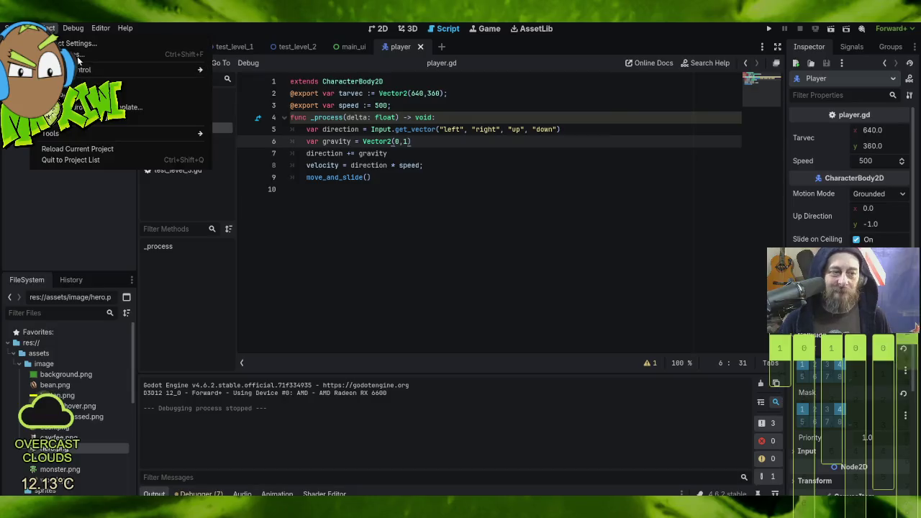
left_click(79, 44)
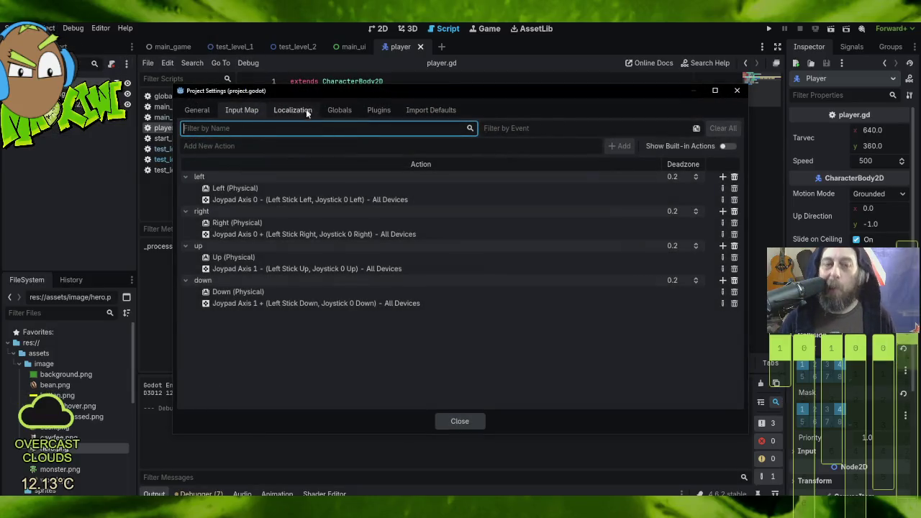
left_click(345, 147)
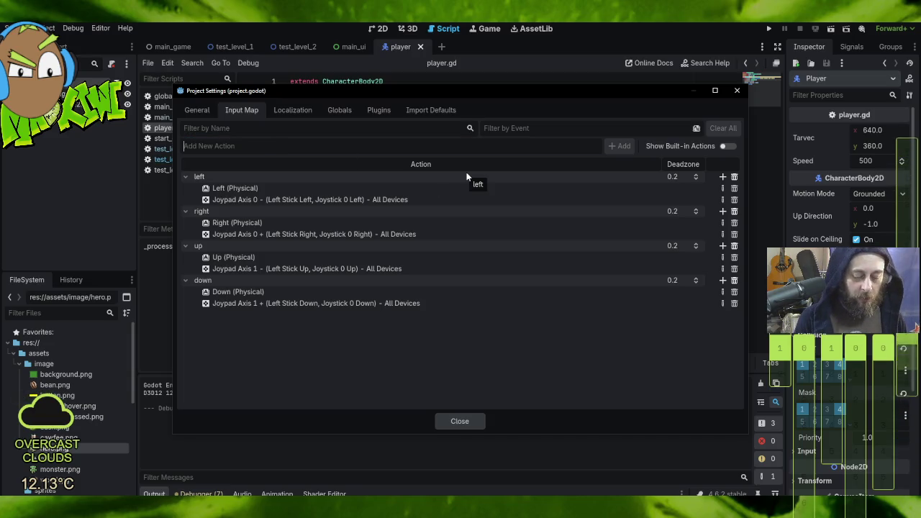
type("jump")
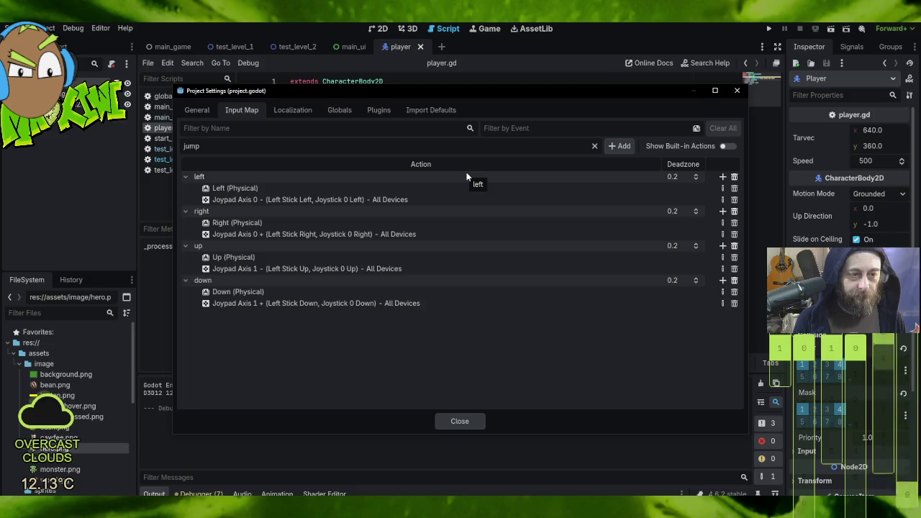
left_click(622, 147)
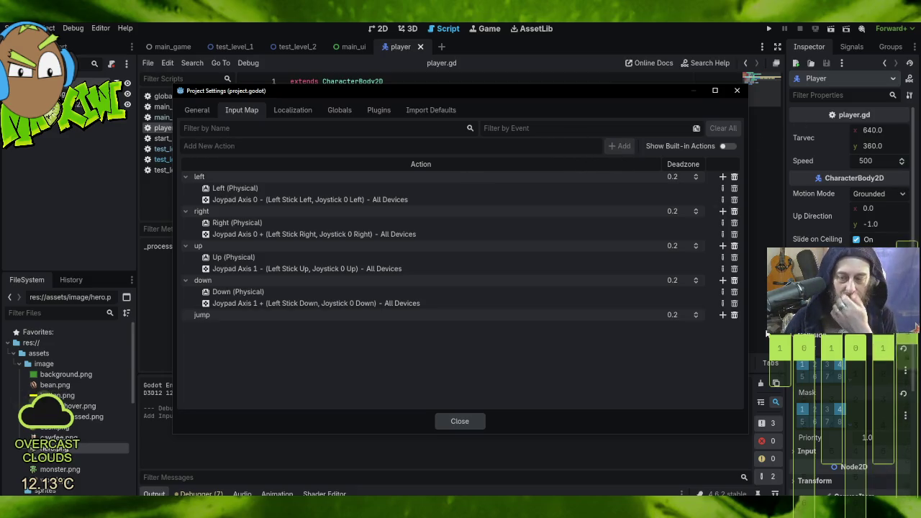
- Bind the Space key to the jump action
left_click(723, 315)
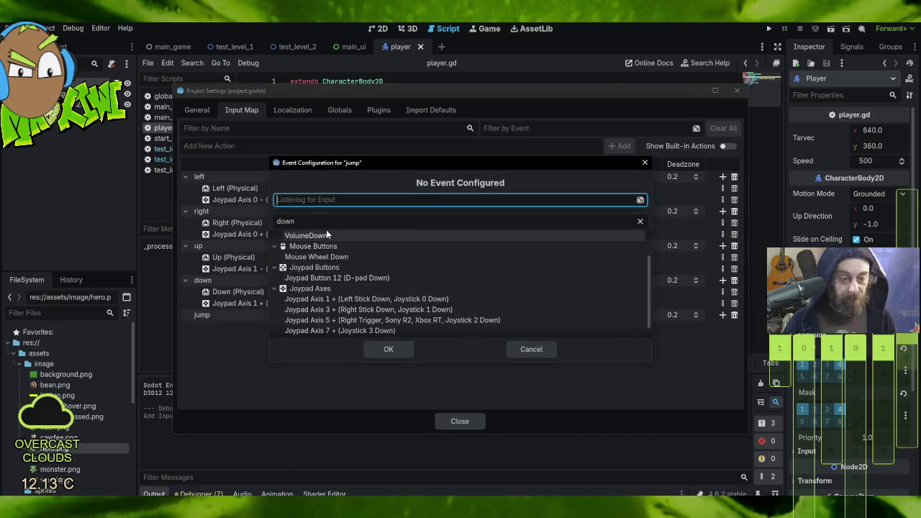
double_click(320, 228)
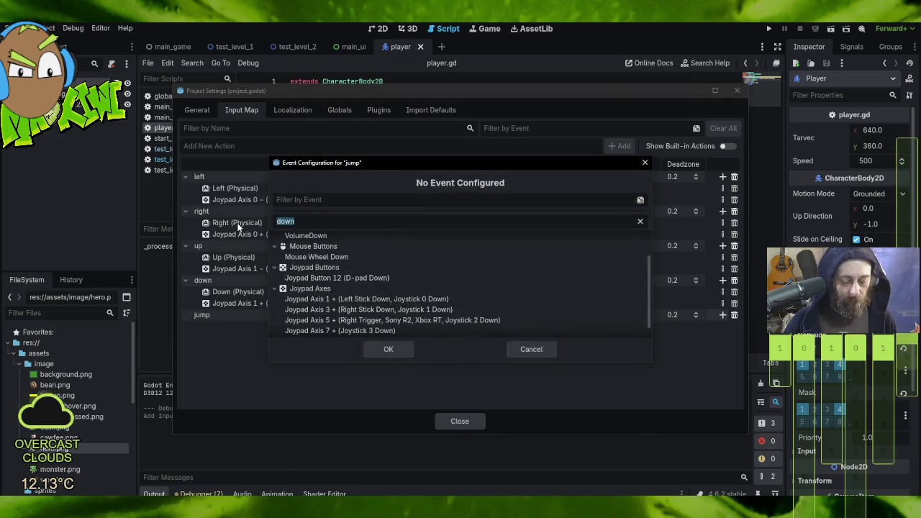
type("jump")
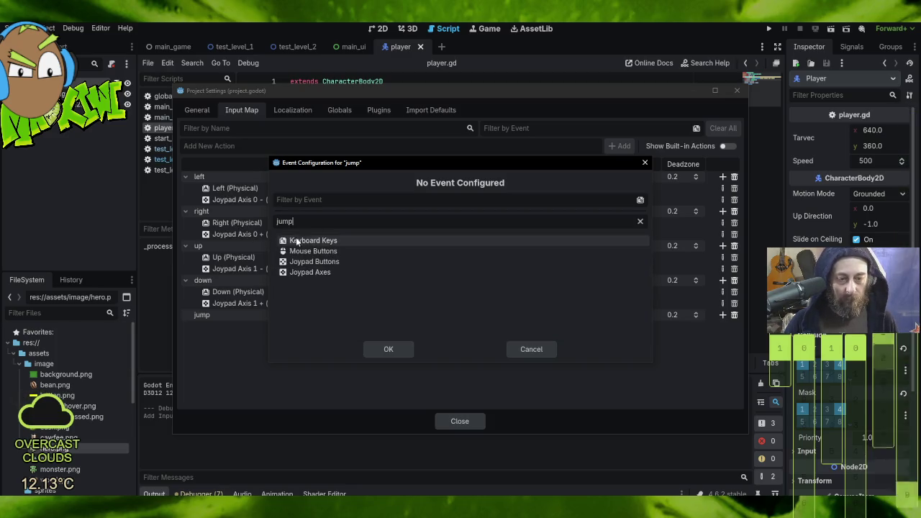
key("BackSpace")
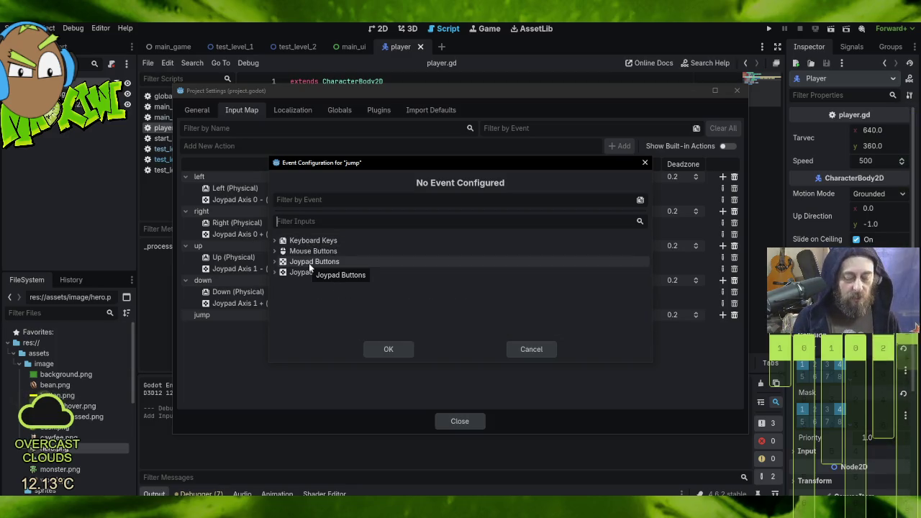
type("space")
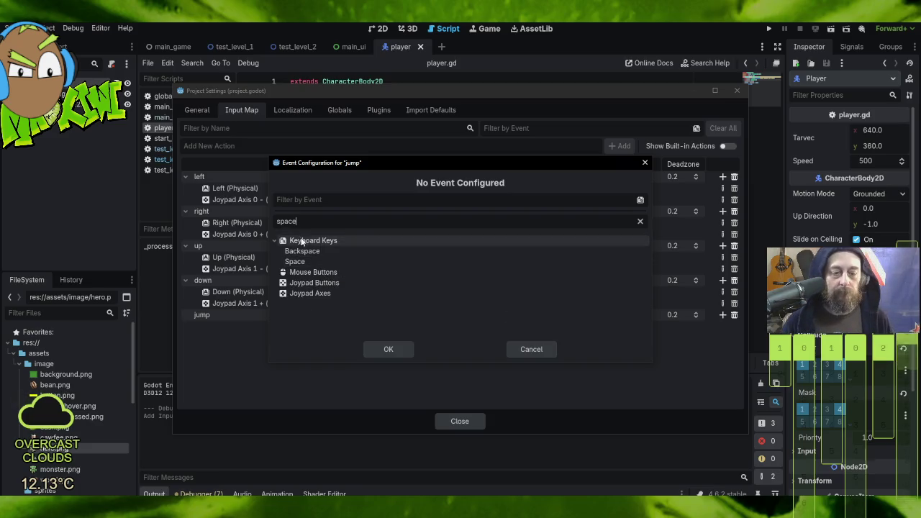
left_click(305, 261)
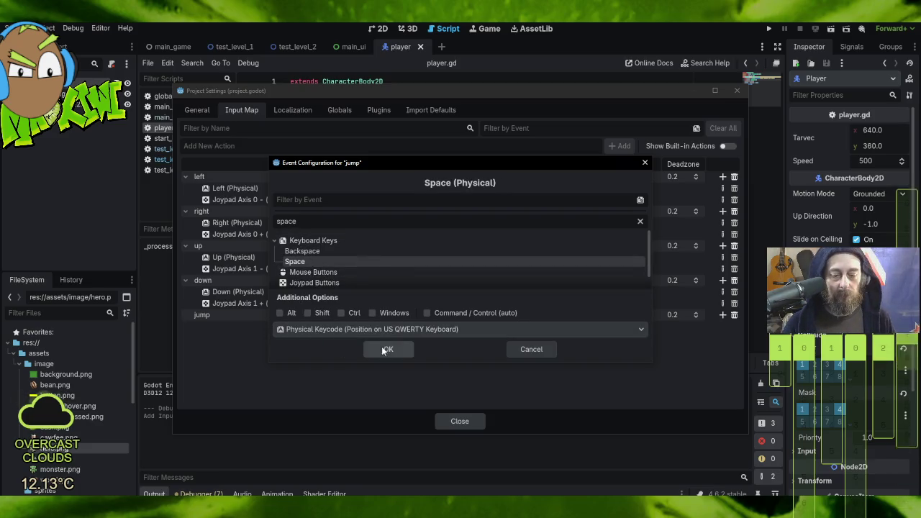
left_click(385, 349)
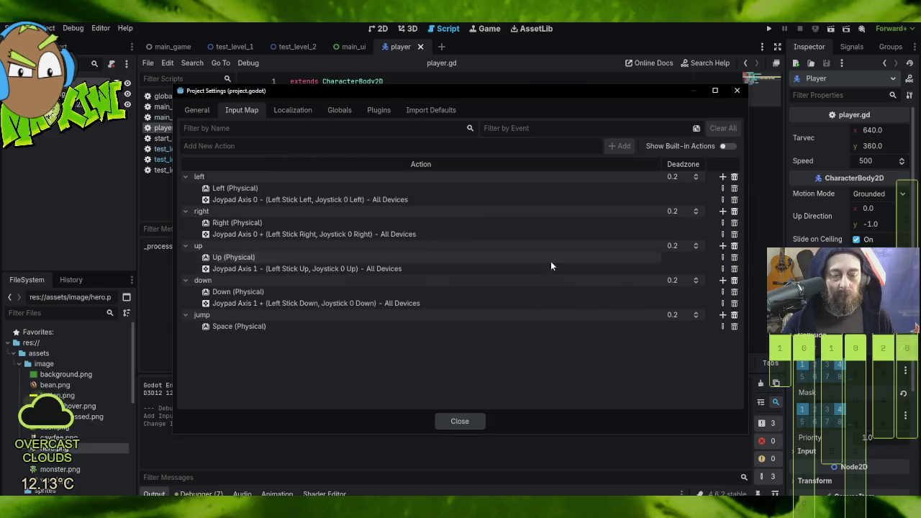
- Add Joypad Button 0 as a second jump binding and close Project Settings
left_click(723, 315)
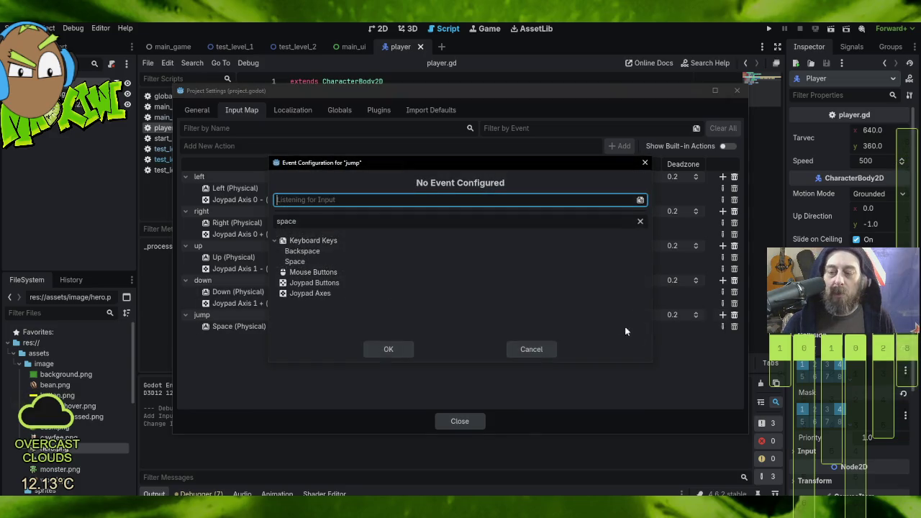
left_click(308, 286)
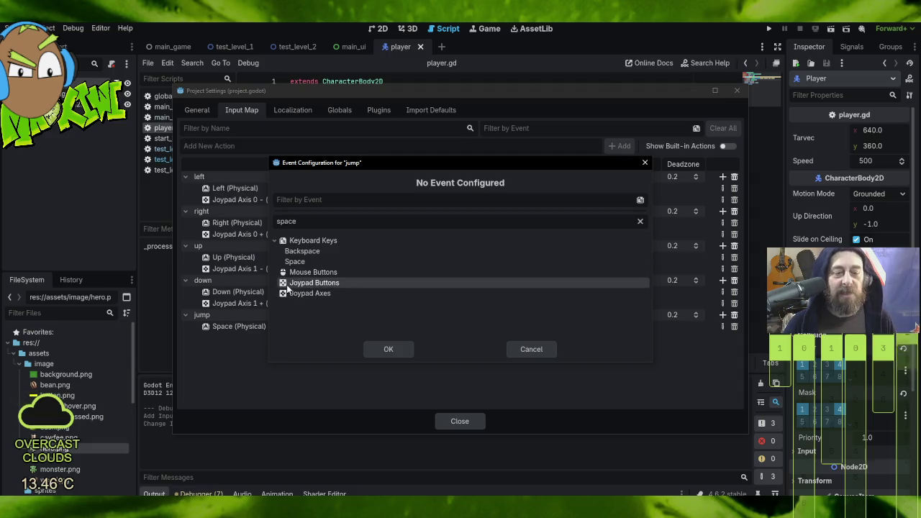
left_click_drag(313, 218, 258, 220)
key("BackSpace")
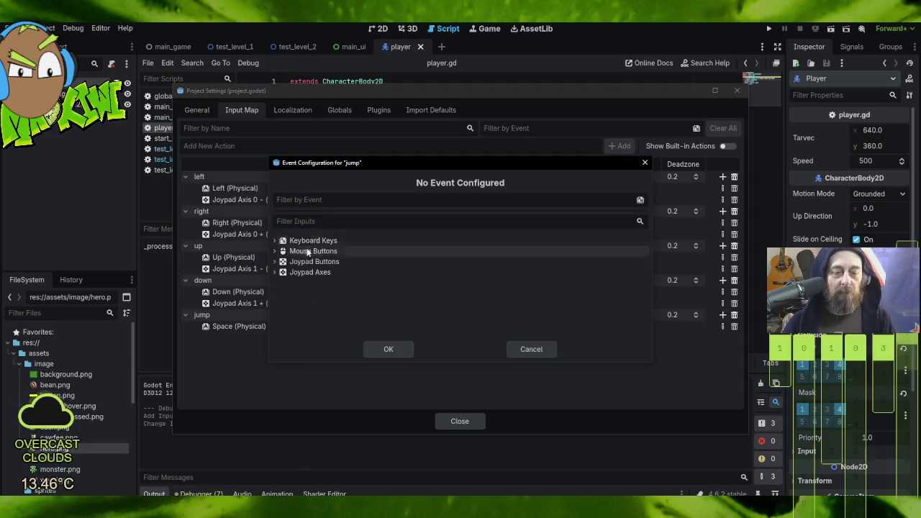
left_click(274, 262)
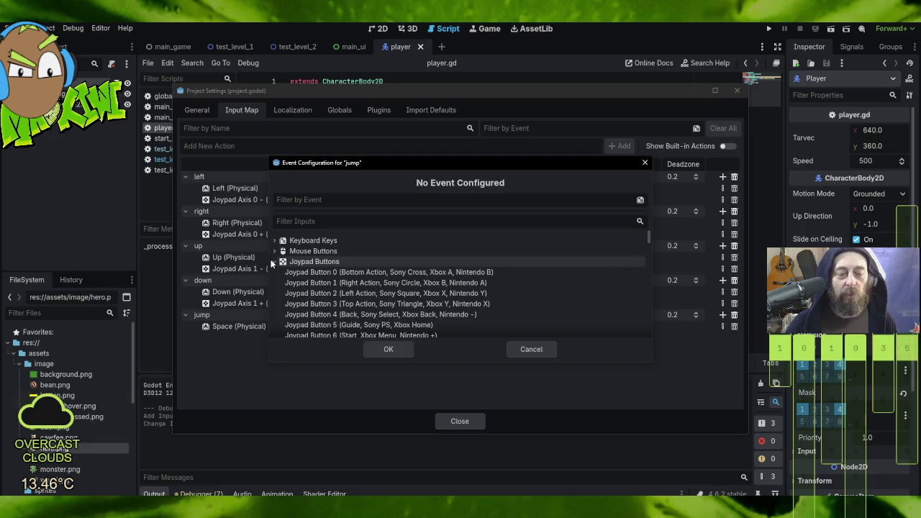
left_click(314, 272)
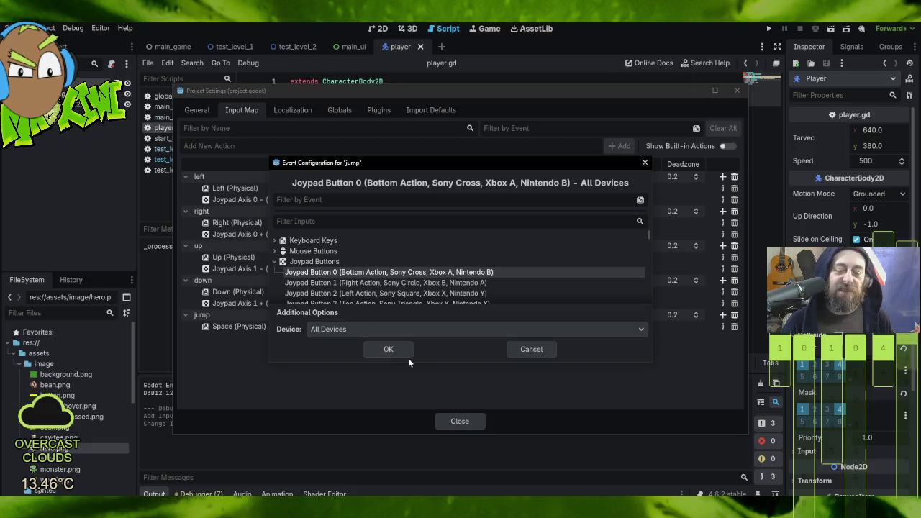
left_click(389, 350)
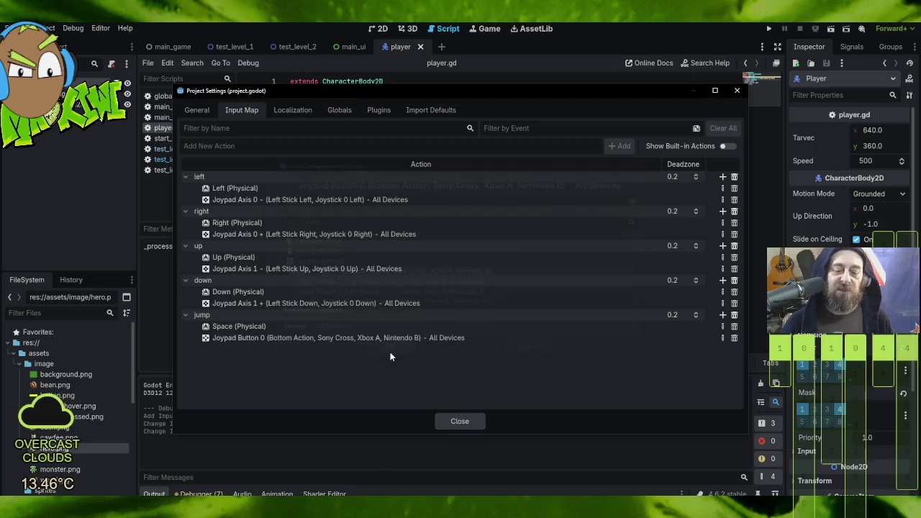
left_click(464, 422)
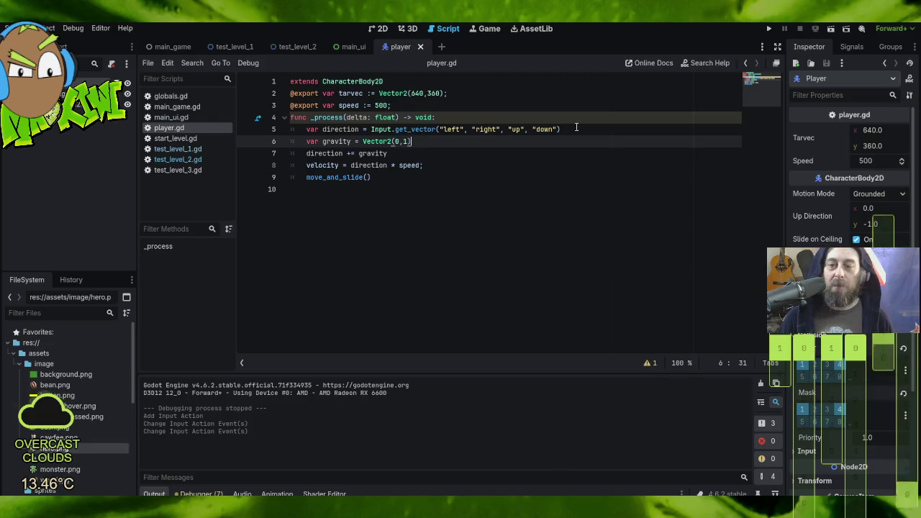
- Paste the interact check into _process, change it to 'jump', and delete the player_interact.emit line
key("ctrl+z")
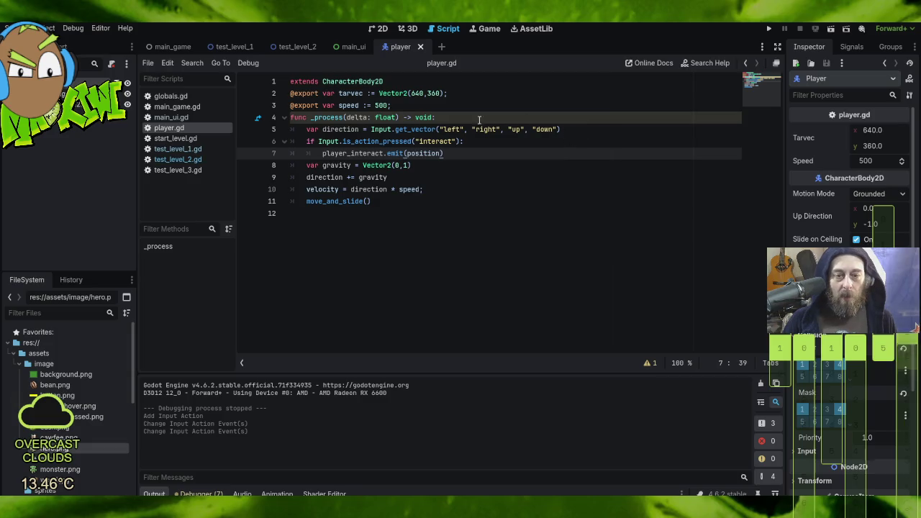
double_click(430, 142)
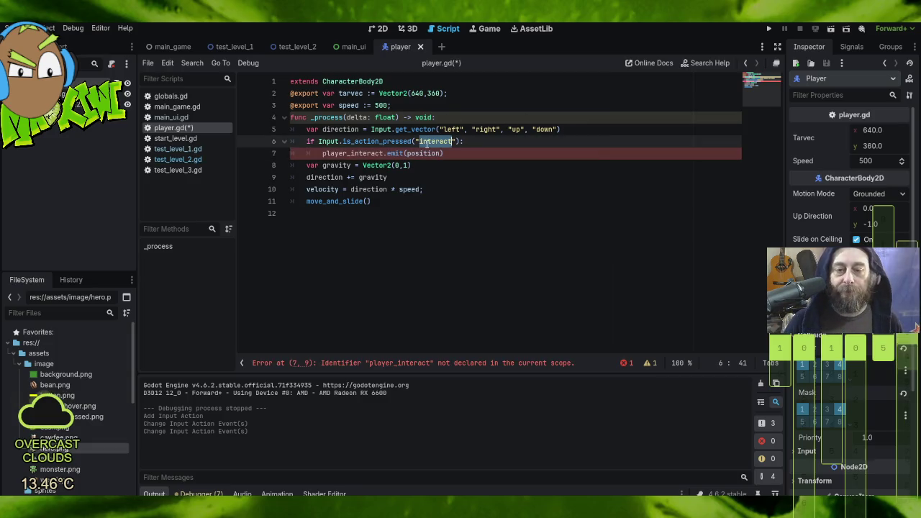
type("jump")
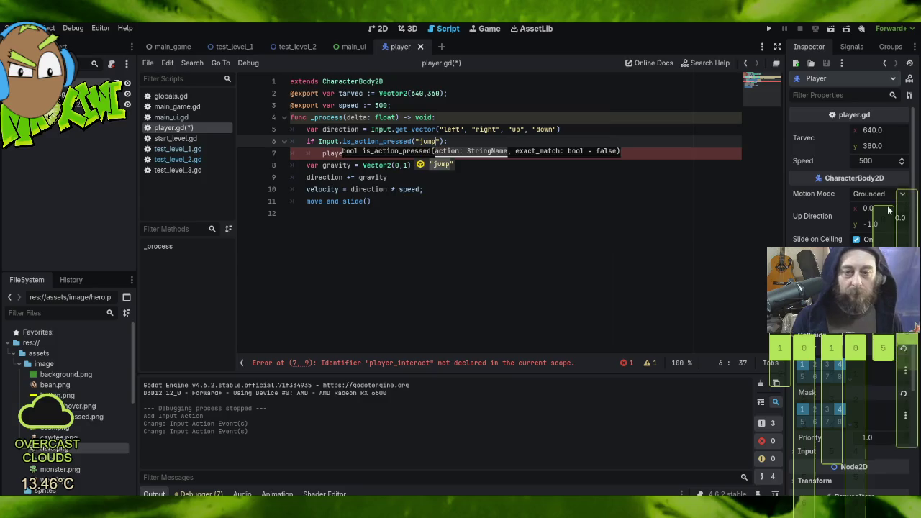
left_click(500, 189)
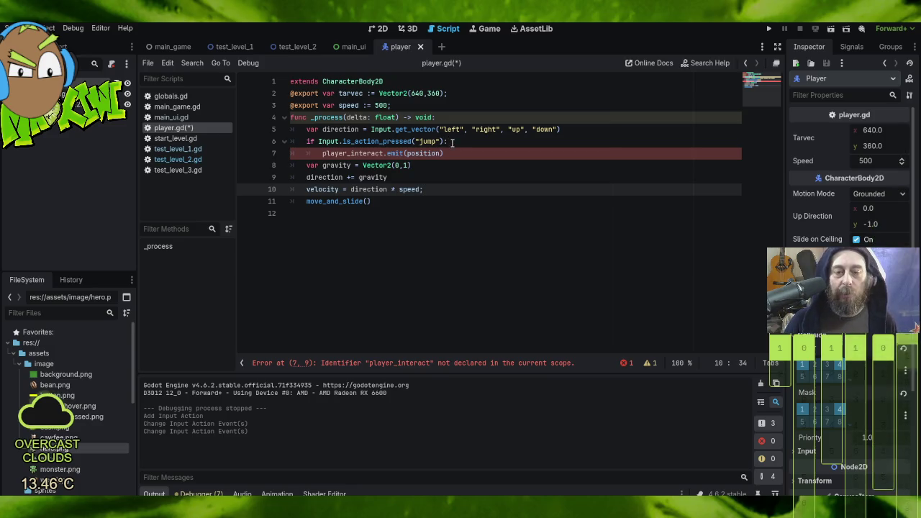
left_click(451, 141)
key("shift+Down")
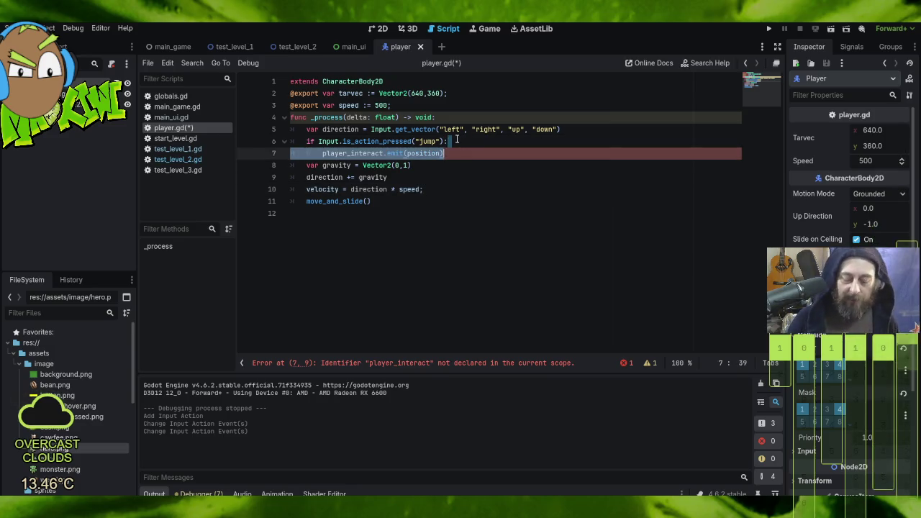
key("BackSpace")
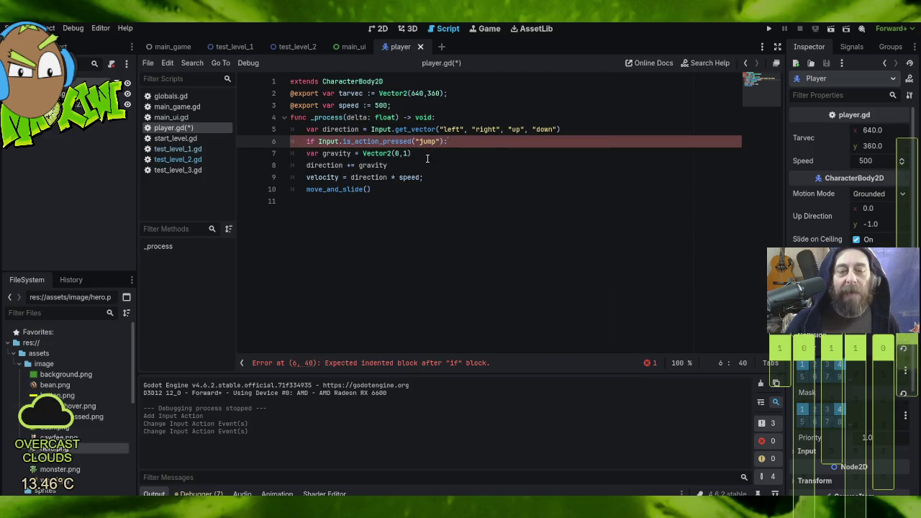
- Tidy the lines around the gravity declaration and add a blank line above the func declaration
left_click(306, 152)
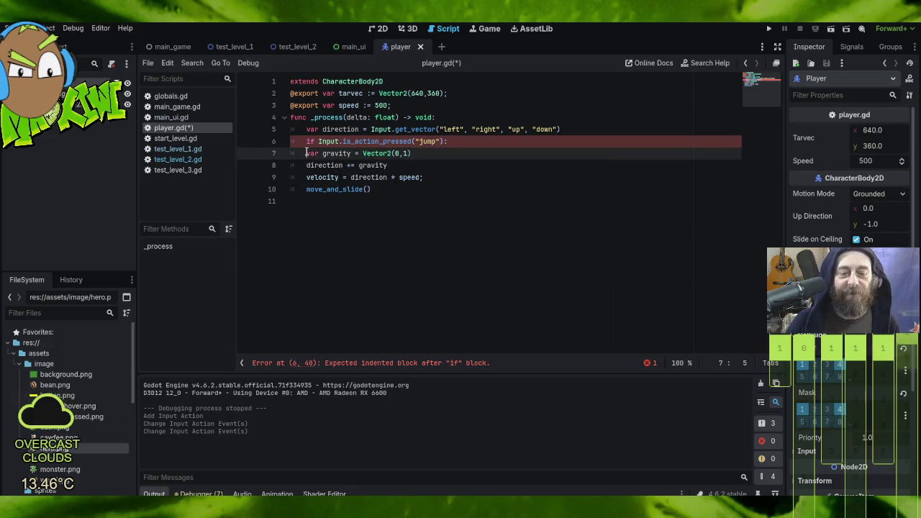
left_click_drag(315, 153, 389, 166)
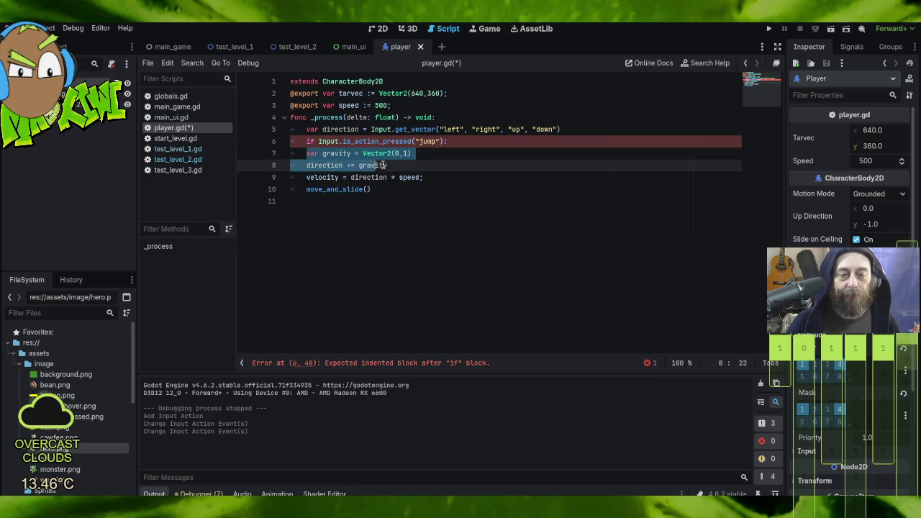
left_click(431, 155)
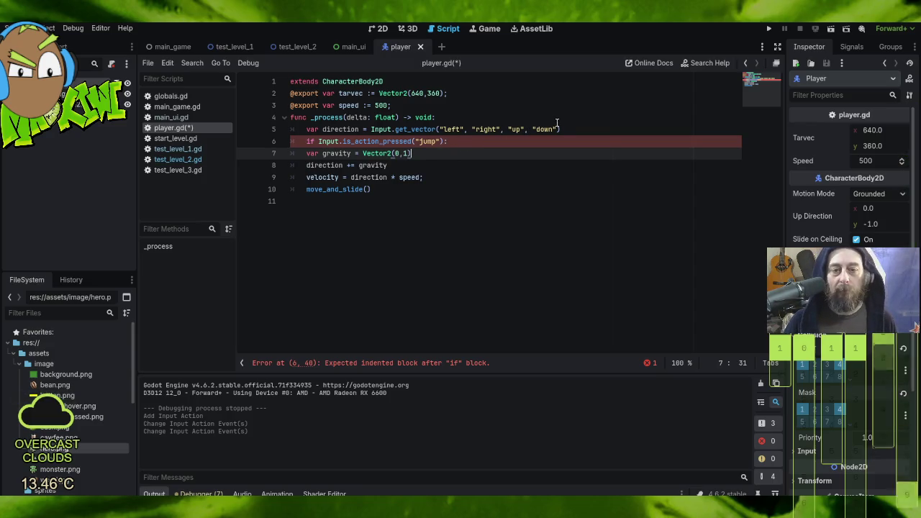
left_click(583, 130)
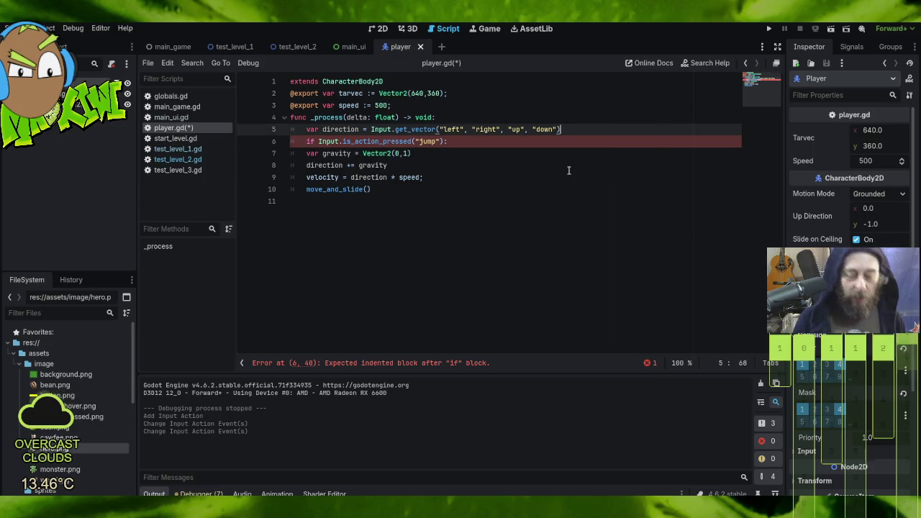
key("Return")
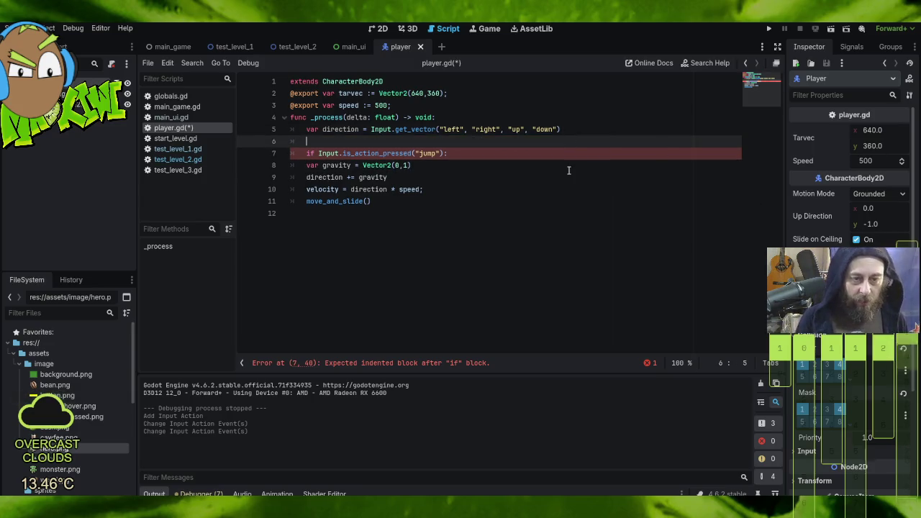
key("BackSpace")
key("BackSpace")
key("Up")
key("Up")
key("Return")
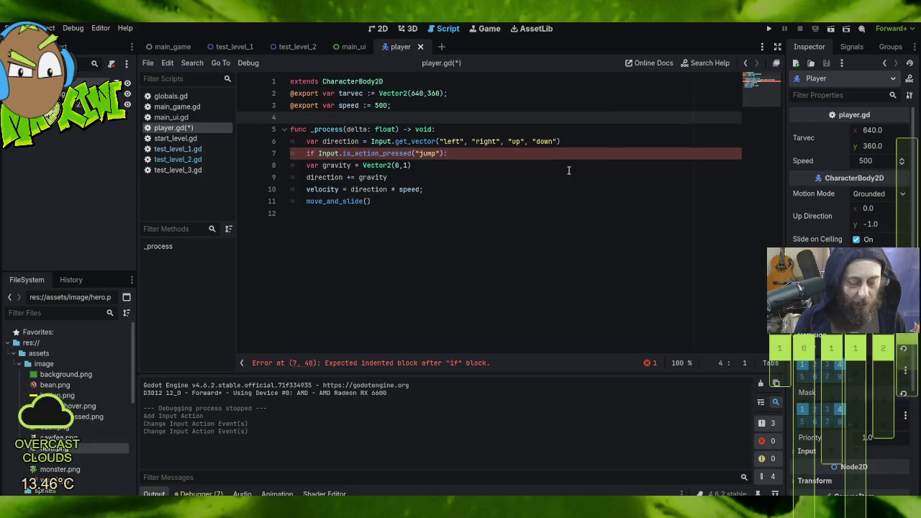
type("@export var gravity")
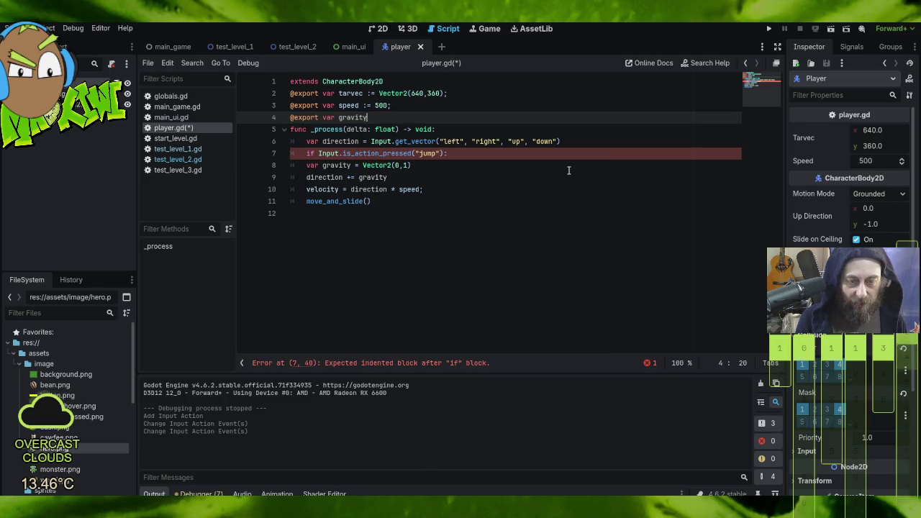
type(" := ")
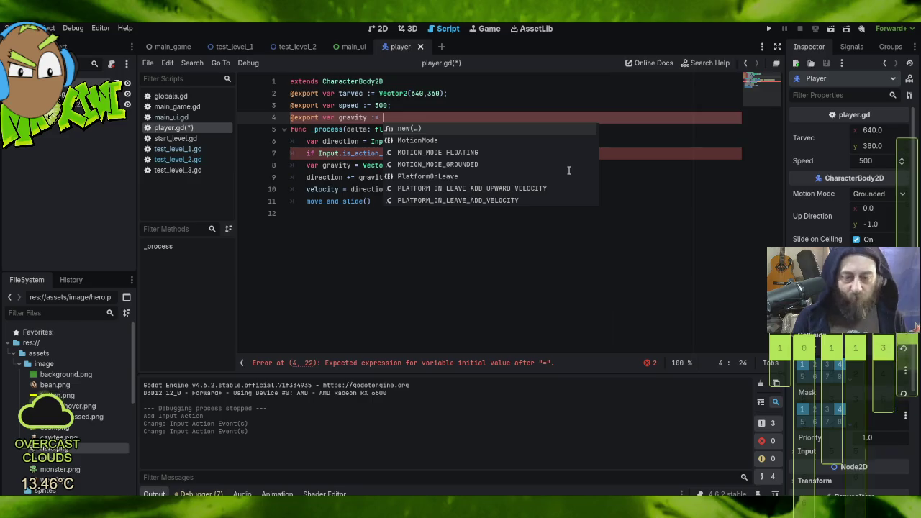
type("5;")
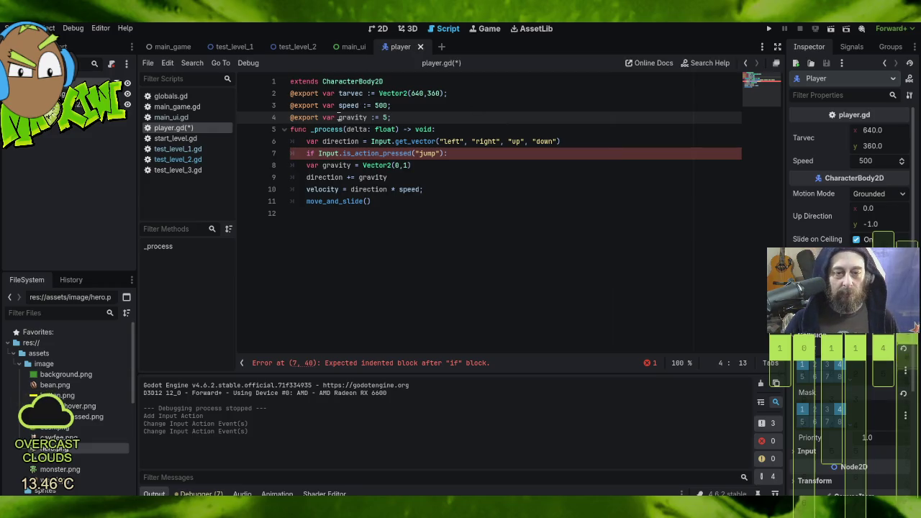
type("scene")
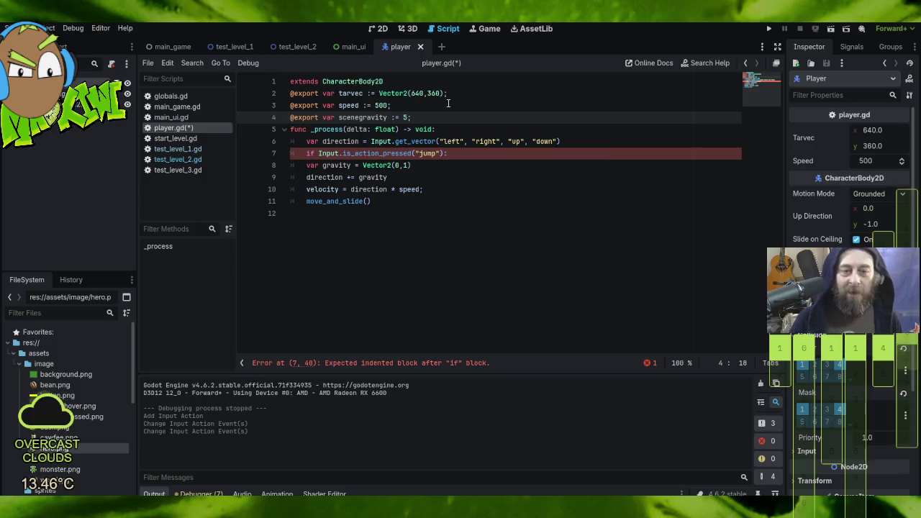
double_click(362, 117)
key("ctrl+c")
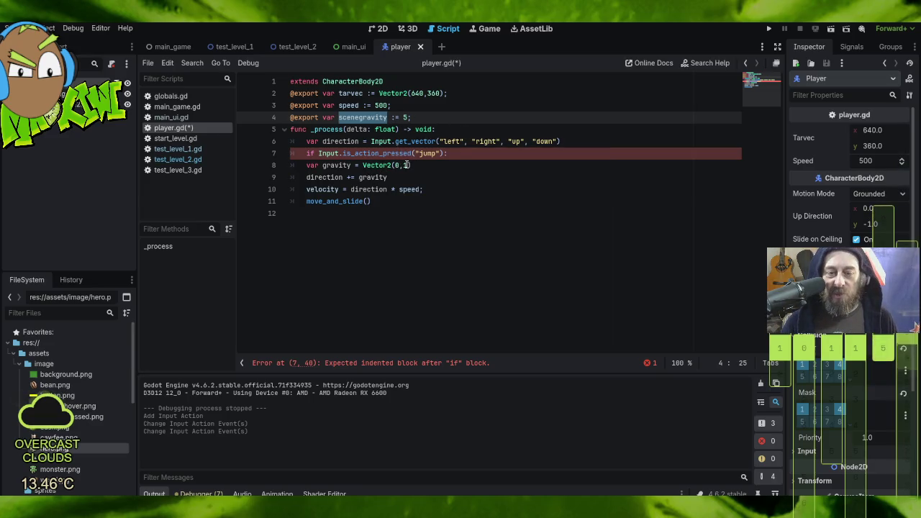
double_click(404, 165)
key("ctrl+v")
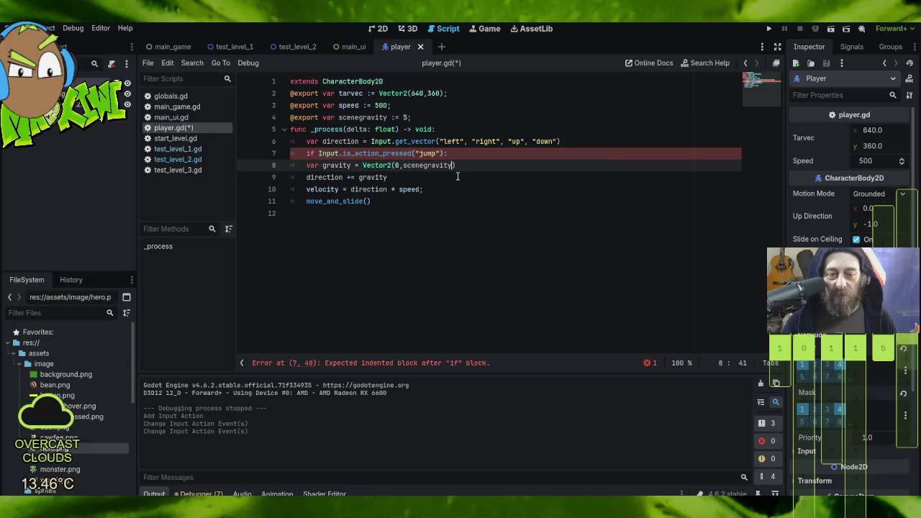
- Start an indented scenegravity line inside the jump check block
left_click(306, 165)
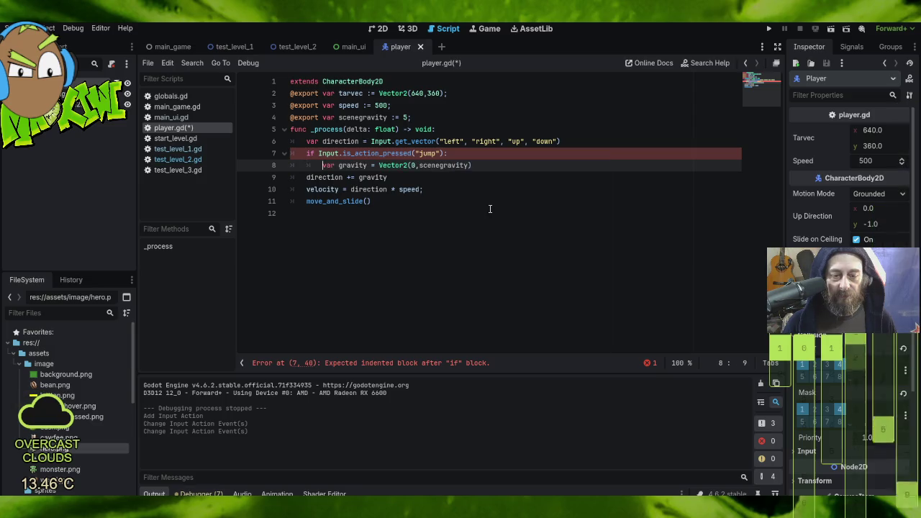
key("Tab")
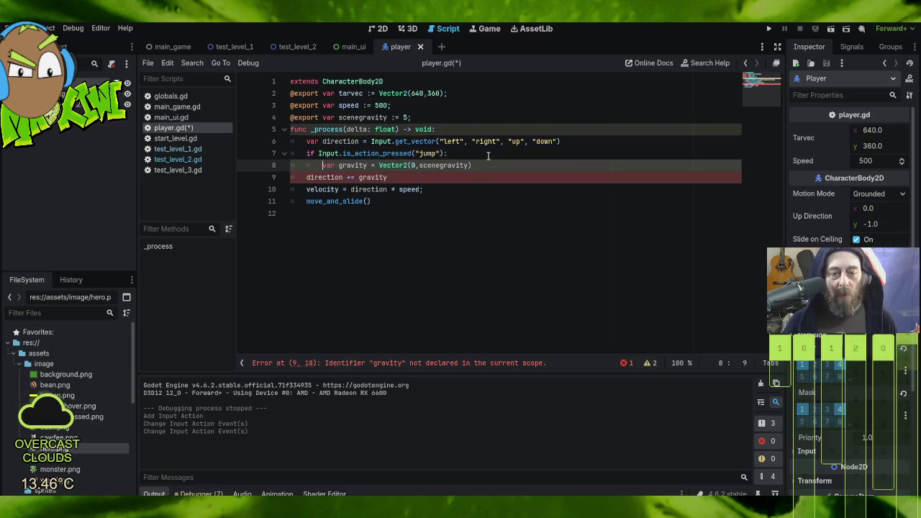
key("BackSpace")
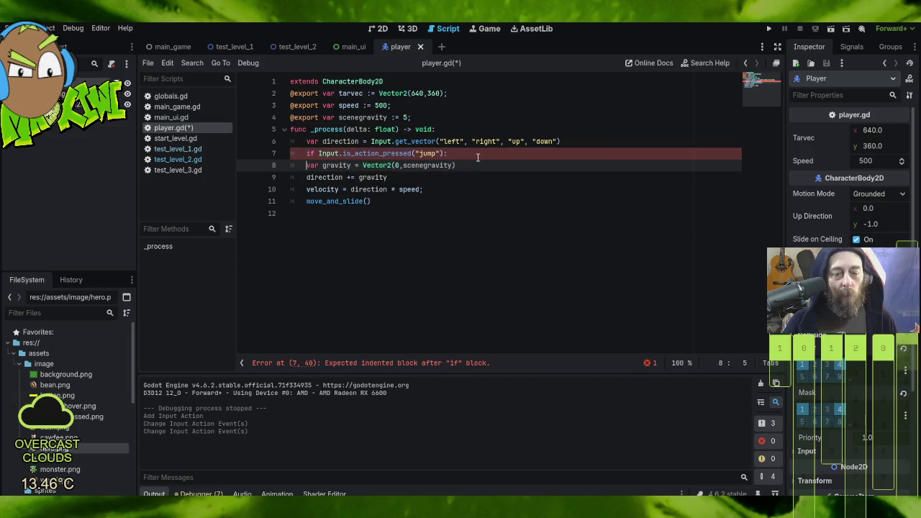
left_click(460, 154)
key("Return")
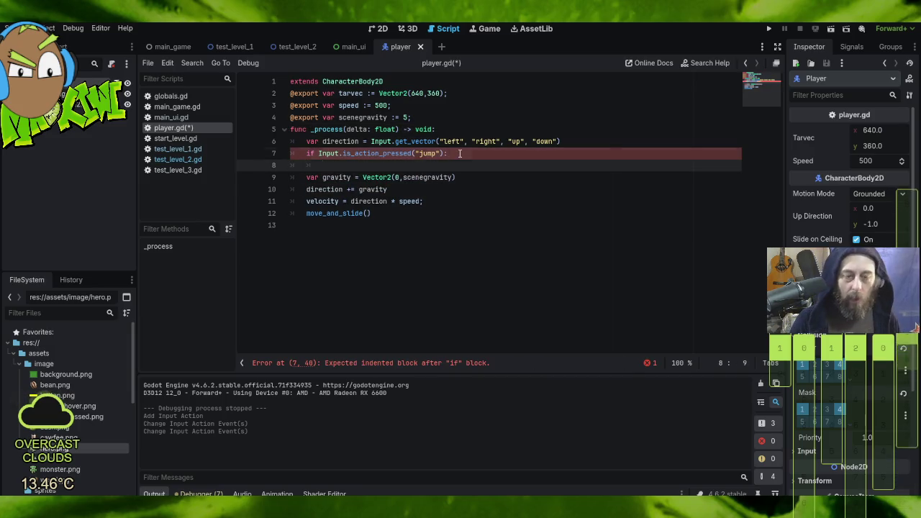
type("scene")
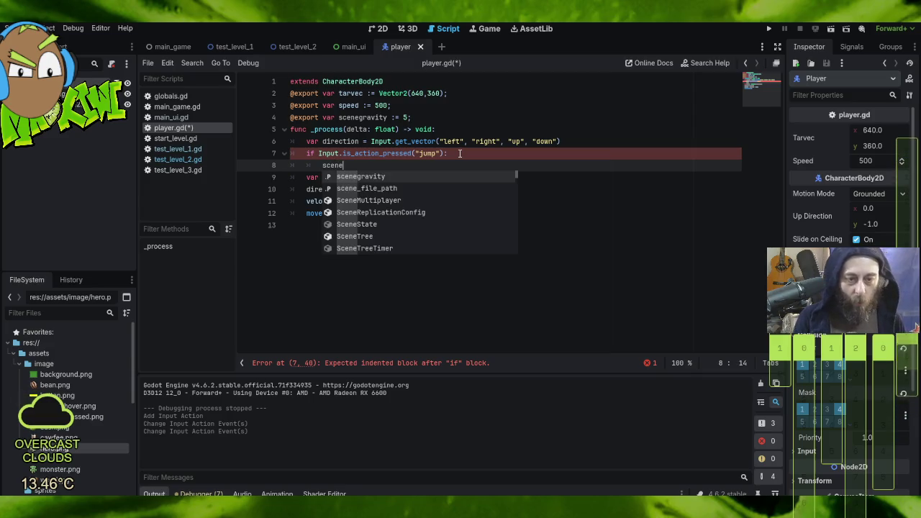
key("Return")
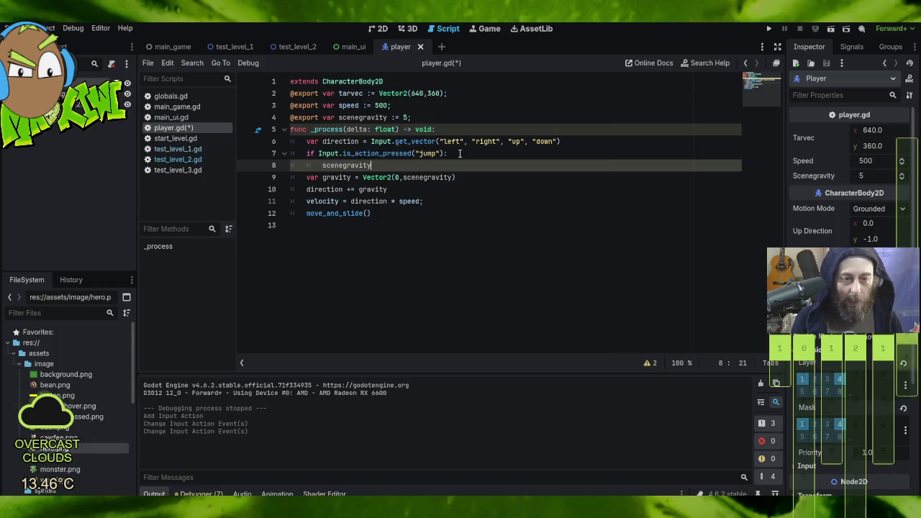
- Finish the jump-check line as 'scenegravity = -2;'
type(" = ")
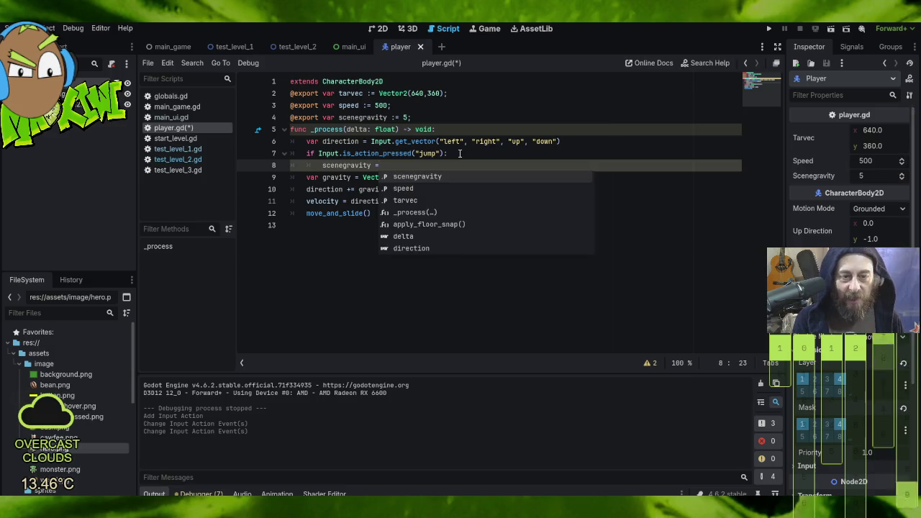
type("-2")
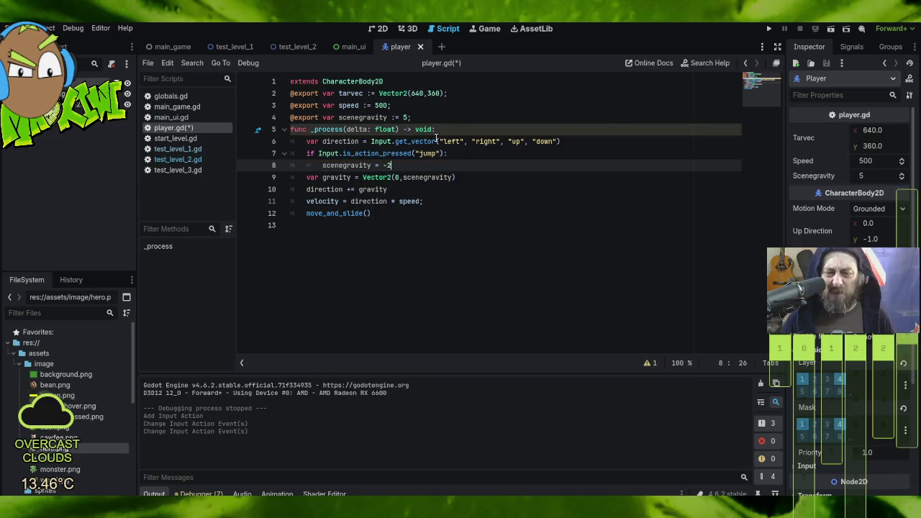
type(";")
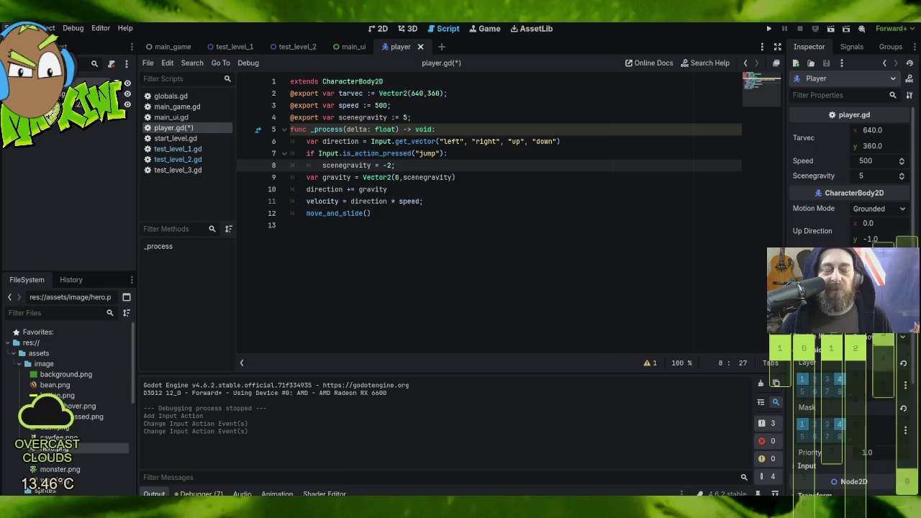
left_click(18, 28)
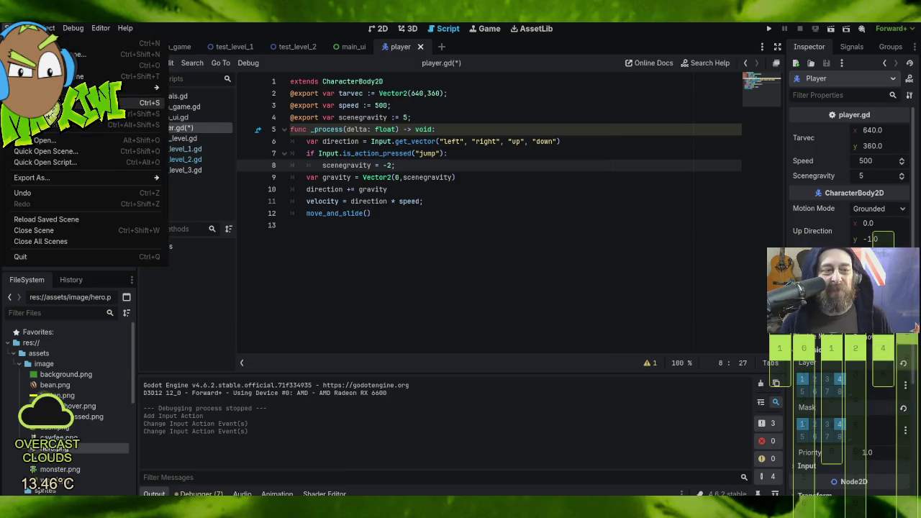
left_click(43, 102)
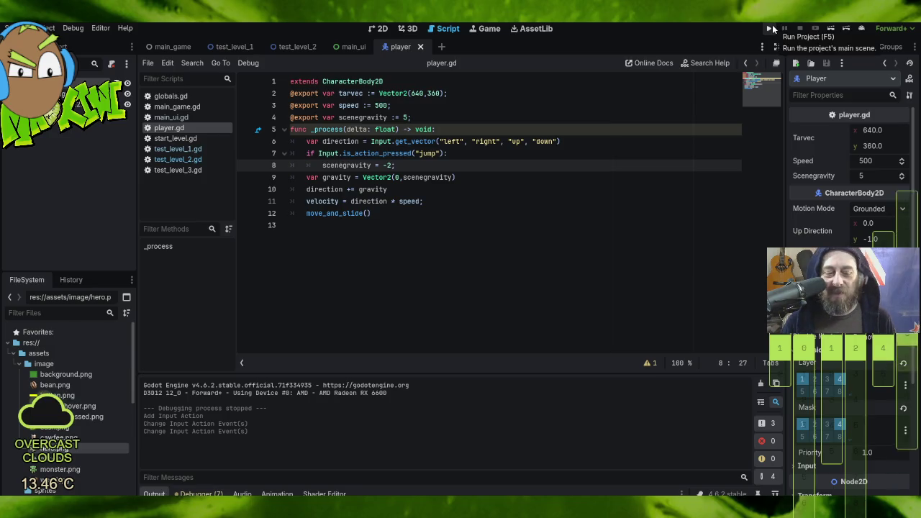
left_click(770, 29)
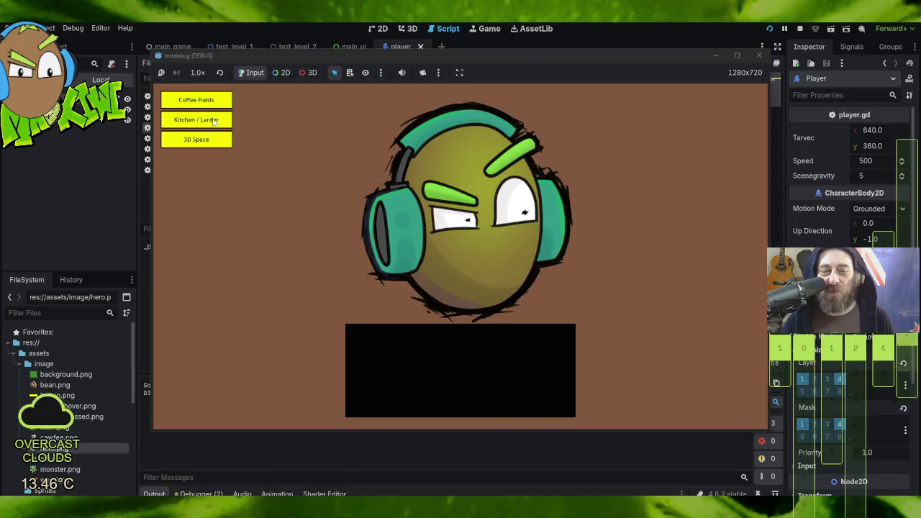
left_click(195, 101)
key("Up")
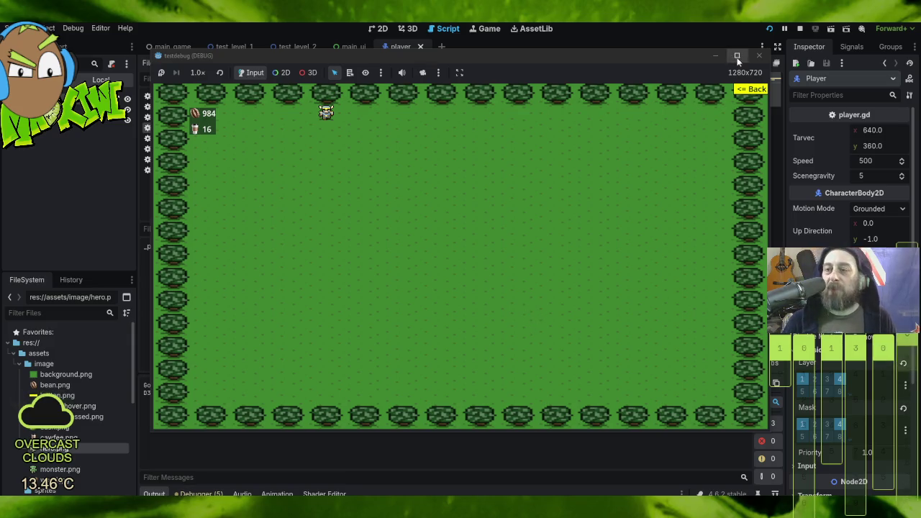
left_click(749, 89)
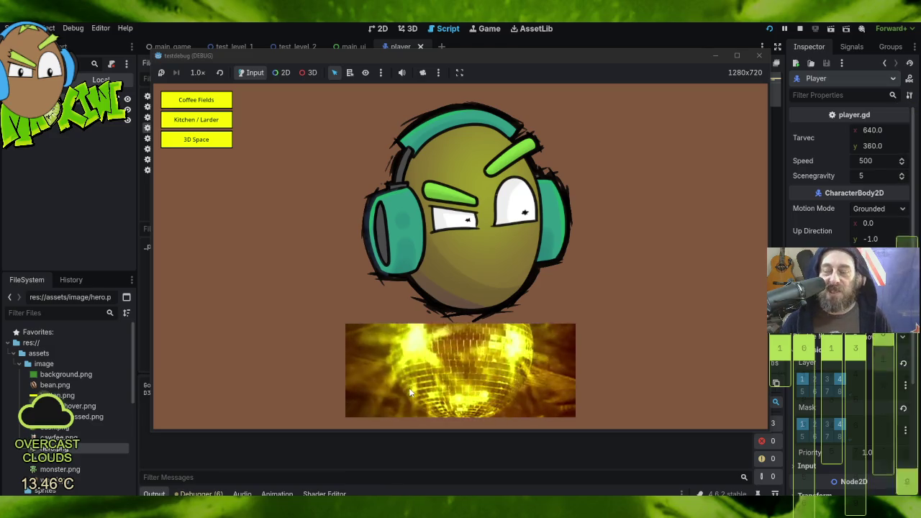
left_click(760, 56)
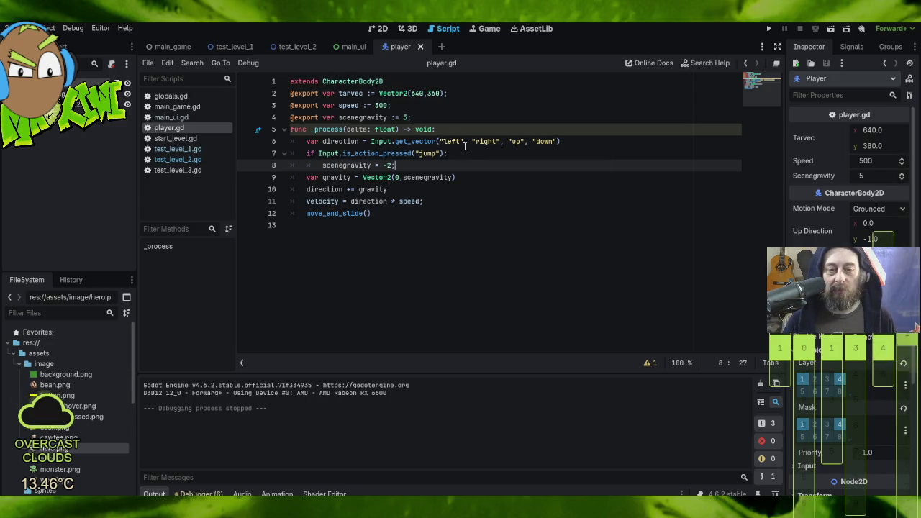
- Below the scenegravity export, declare 'var jumptimer : Timer' with the Timer.new() initializer removed
left_click(429, 116)
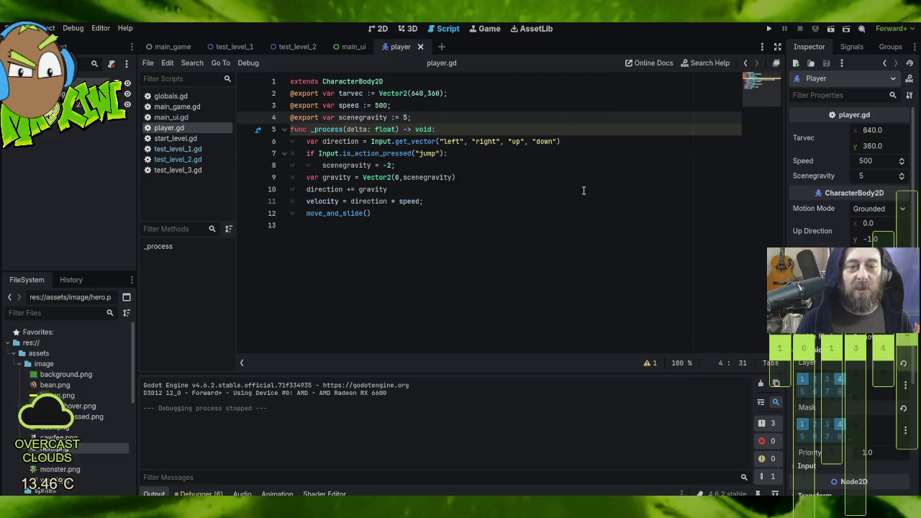
key("Return")
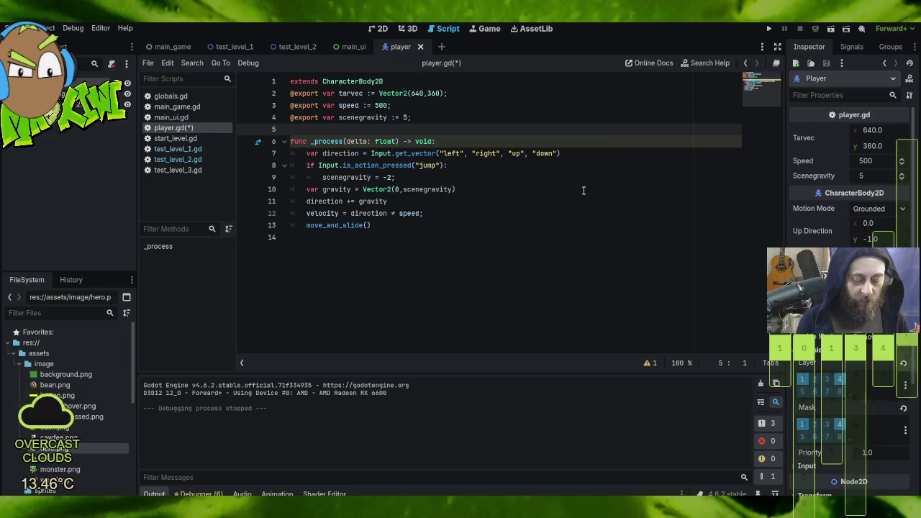
type("j")
key("BackSpace")
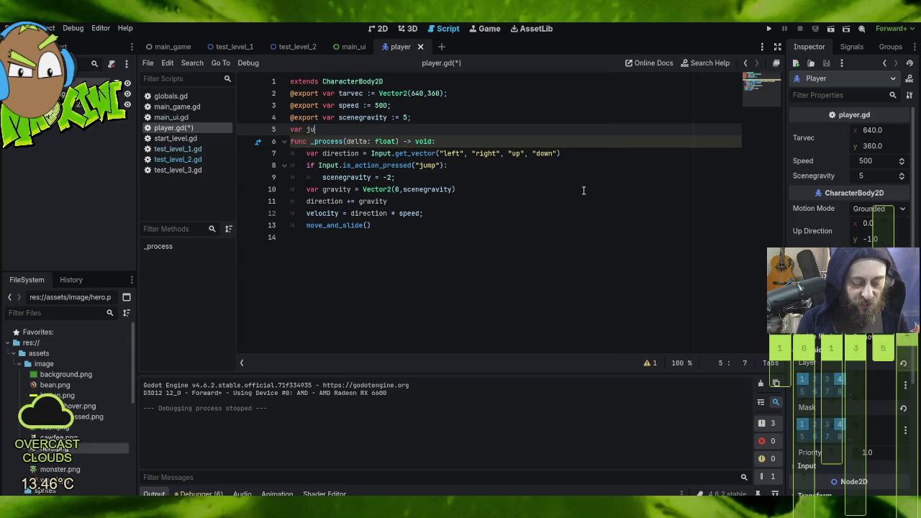
type("mptimer ")
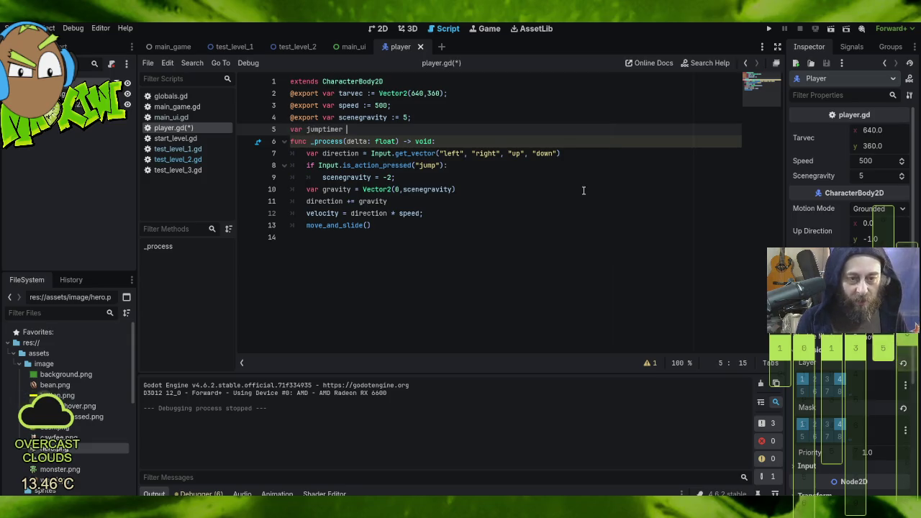
type(": Timer = ")
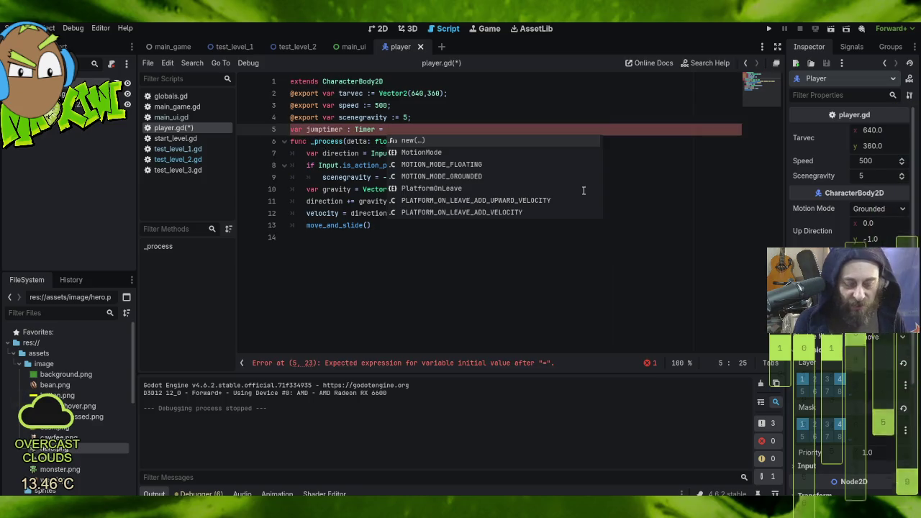
type("Timer.n")
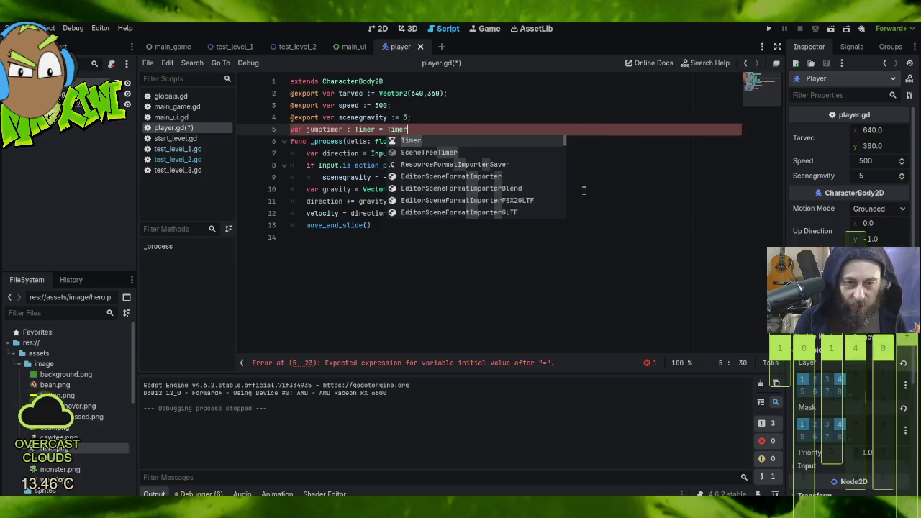
key("Return")
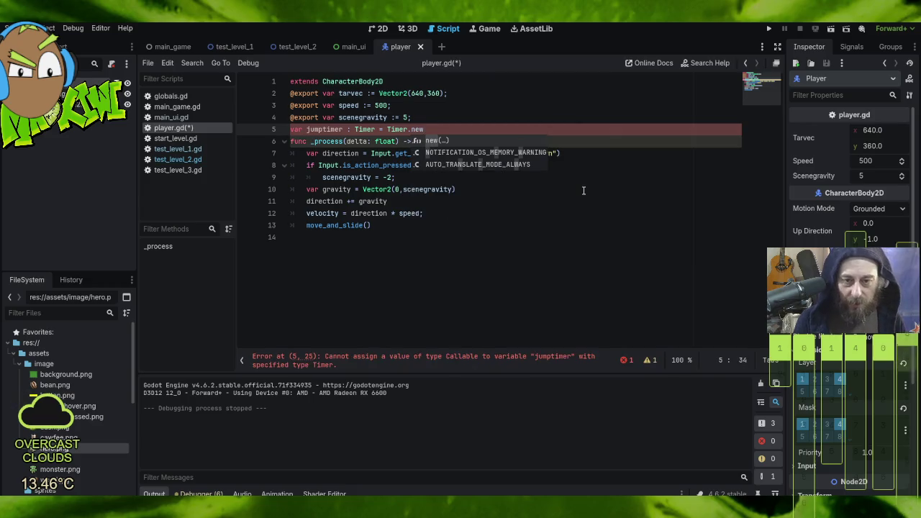
key("Right")
type(";")
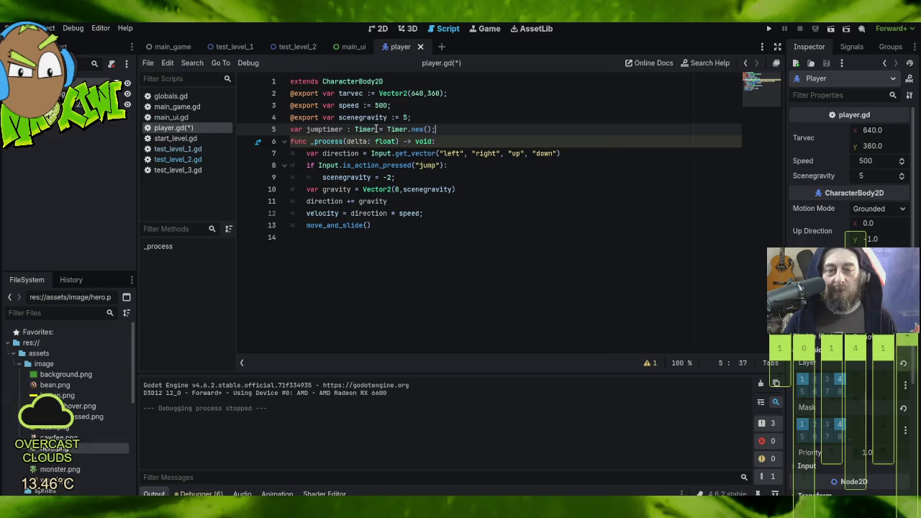
left_click_drag(379, 129, 433, 129)
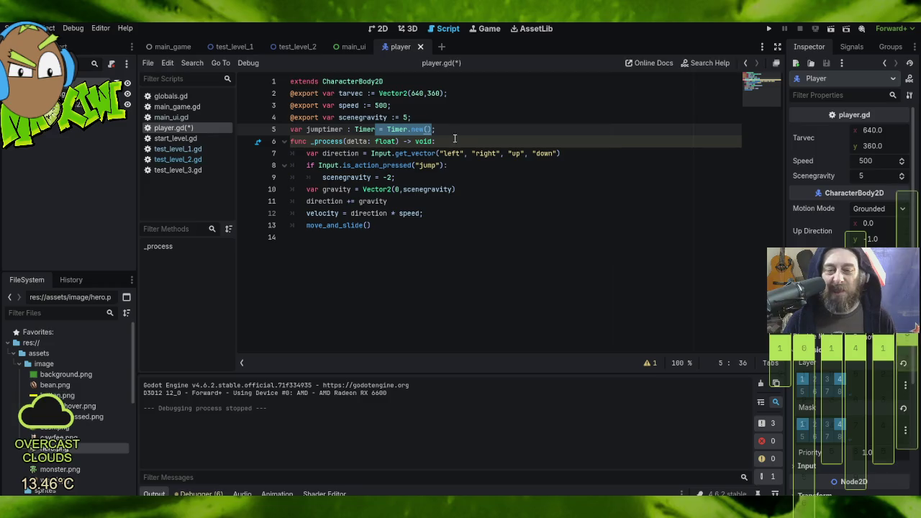
key("BackSpace")
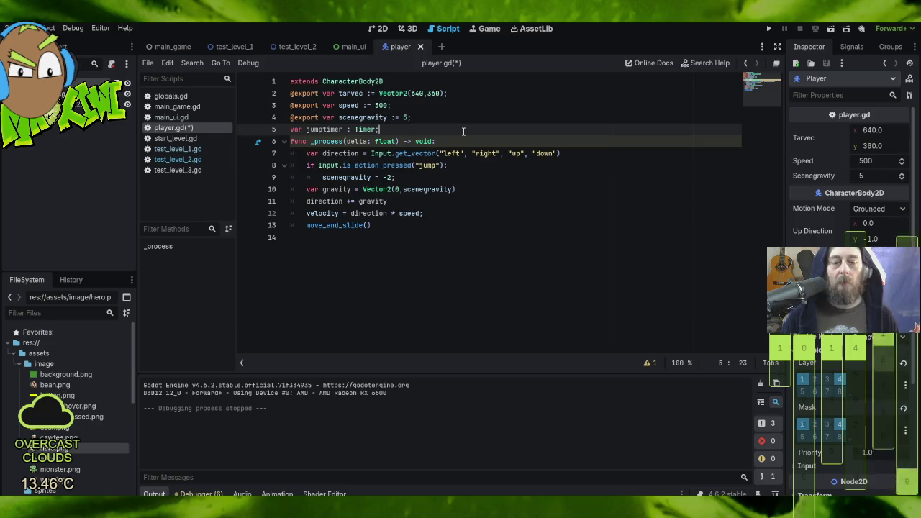
key("Return")
type("func _")
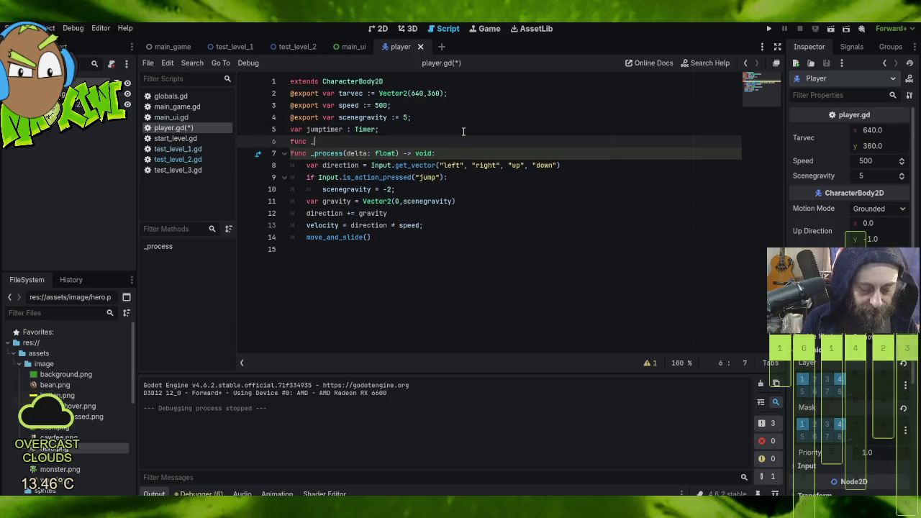
- Add a _ready() -> void function whose body sets jumptimer = Timer.new()
type("read")
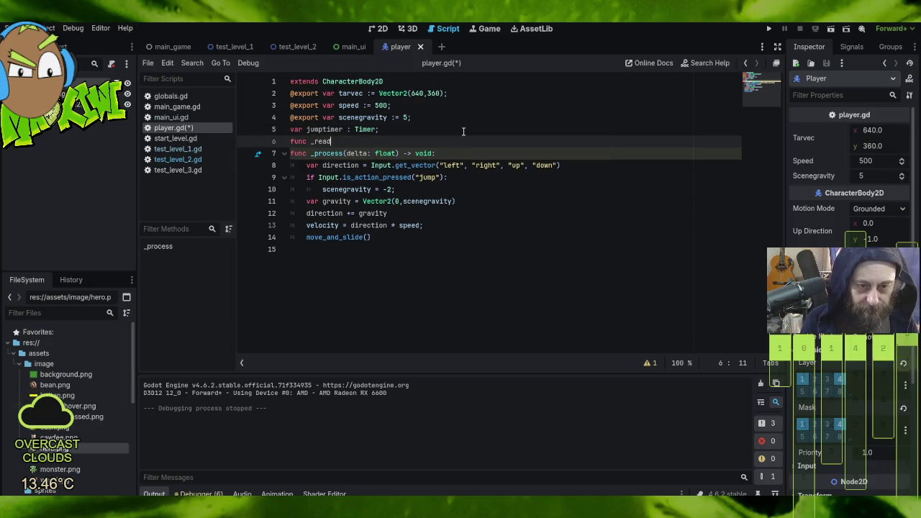
key("Return")
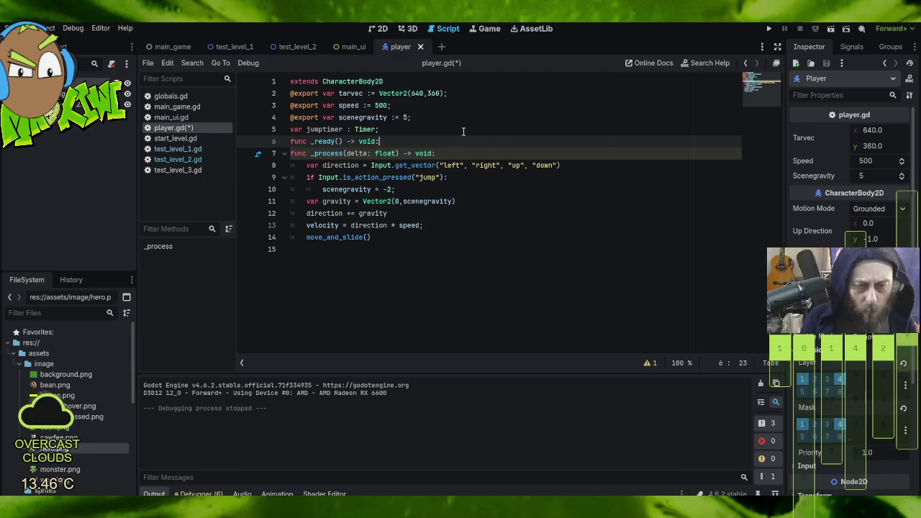
key("Return")
type("ujmp")
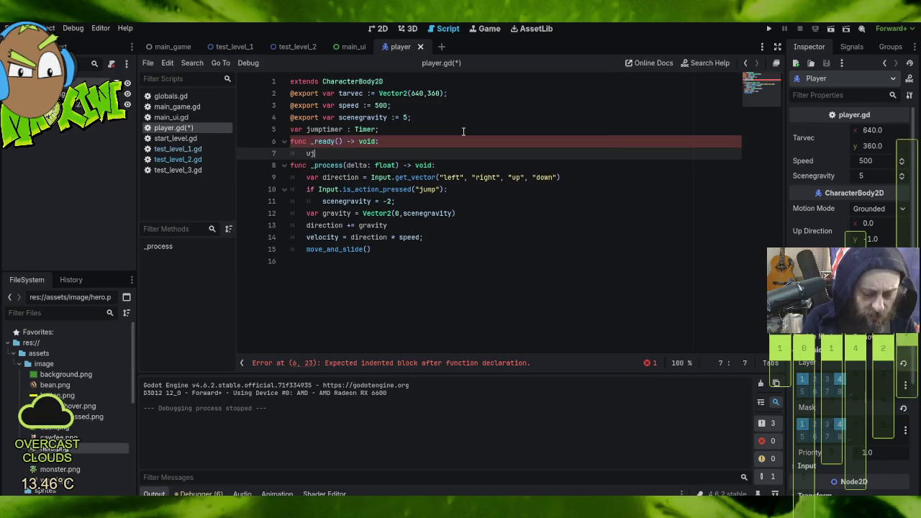
key("BackSpace")
key("BackSpace")
key("BackSpace")
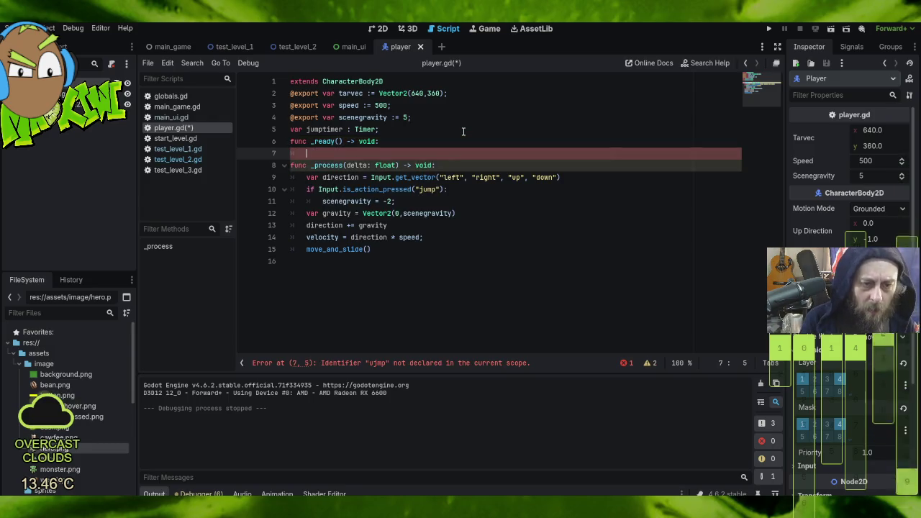
key("BackSpace")
type("jumptimer")
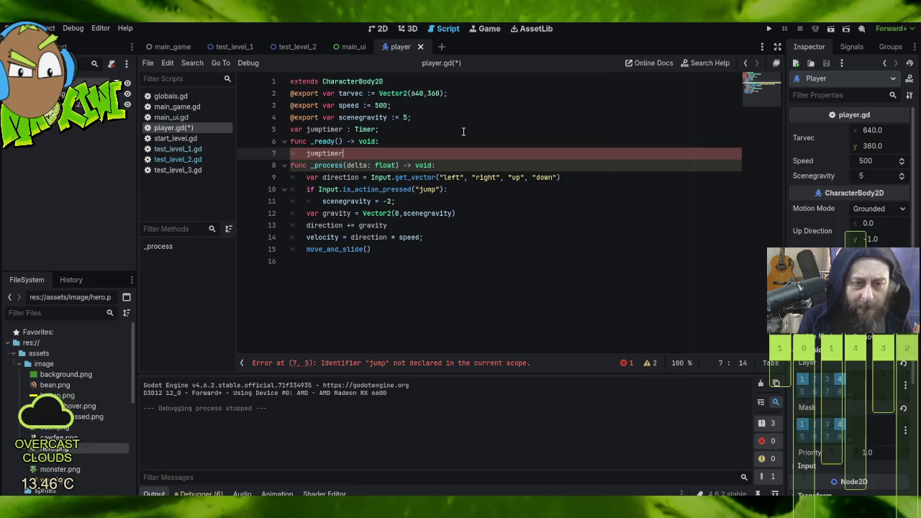
key("Return")
type("= Timer.new()")
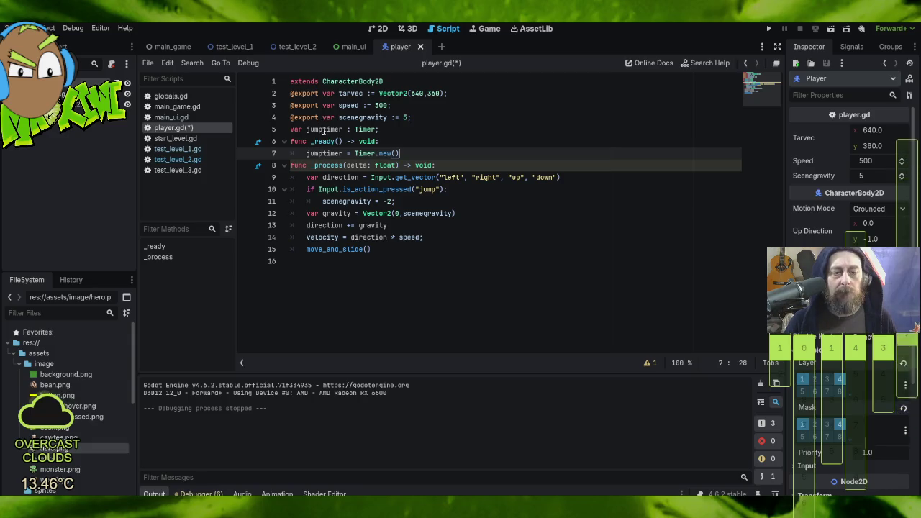
- Select the '= Timer.new()' part of the assignment on line 7
left_click(307, 154)
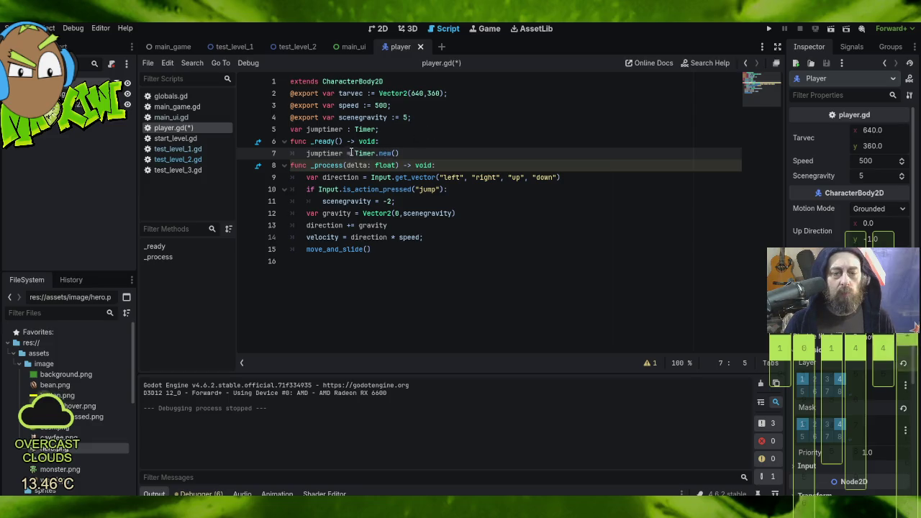
left_click_drag(345, 154, 379, 153)
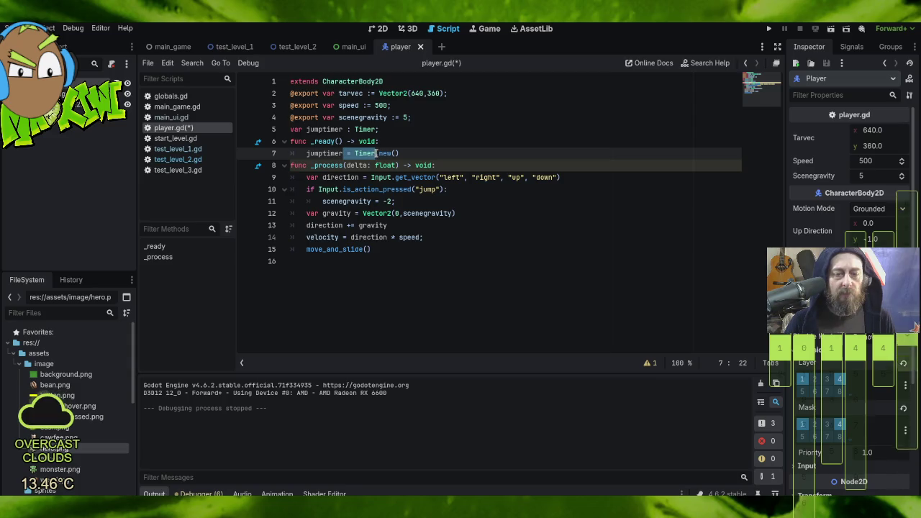
left_click(394, 153)
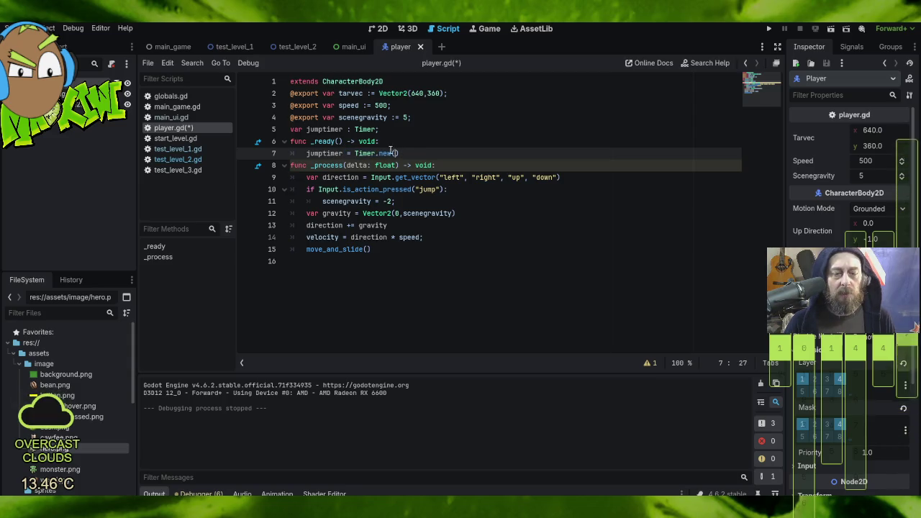
left_click_drag(345, 153, 413, 153)
key("ctrl+c")
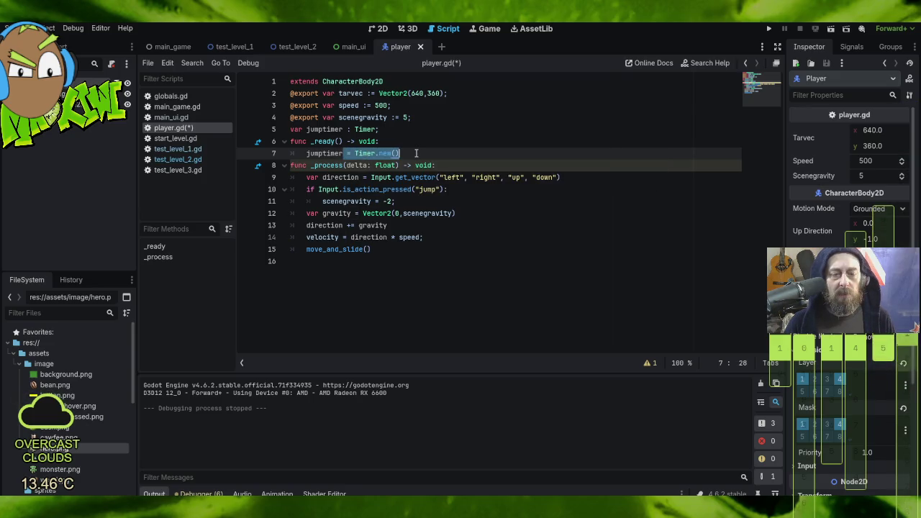
left_click_drag(416, 153, 348, 156)
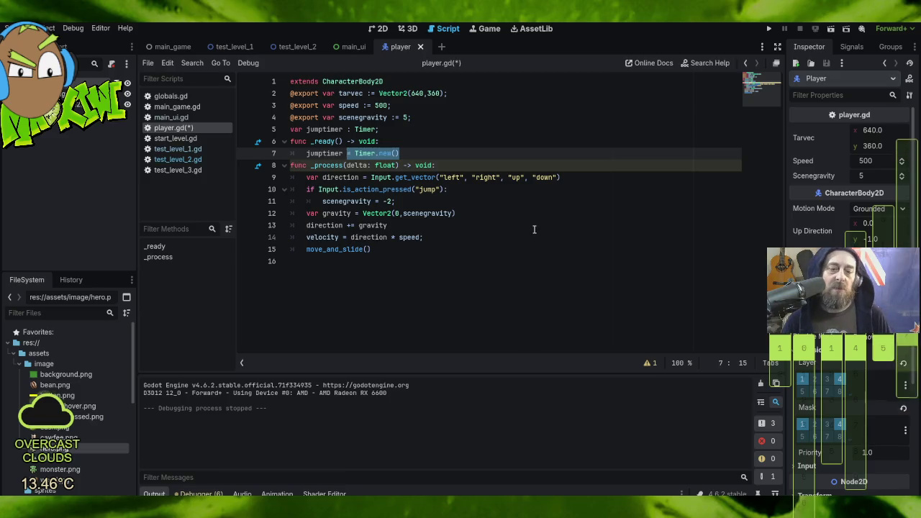
- Move '= Timer.new();' from _ready onto the jumptimer declaration on line 5
key("BackSpace")
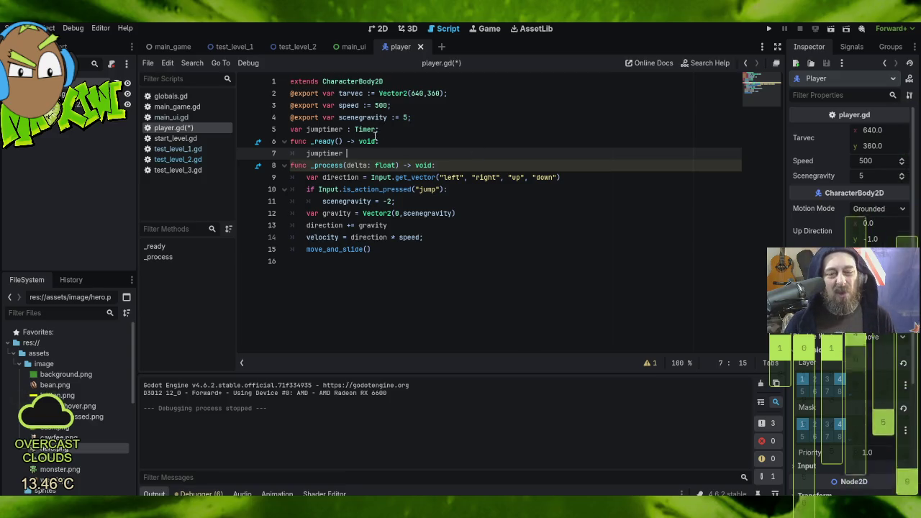
left_click(375, 131)
key("ctrl+v")
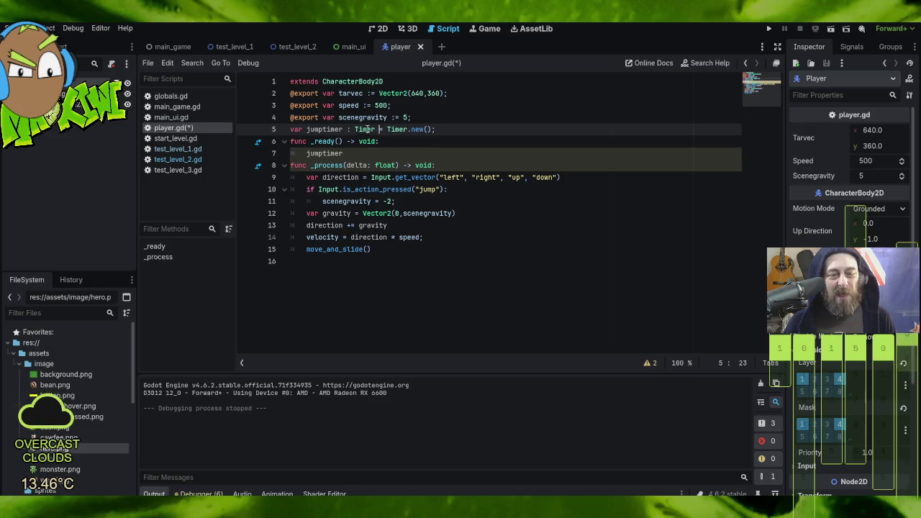
left_click(353, 154)
key("BackSpace")
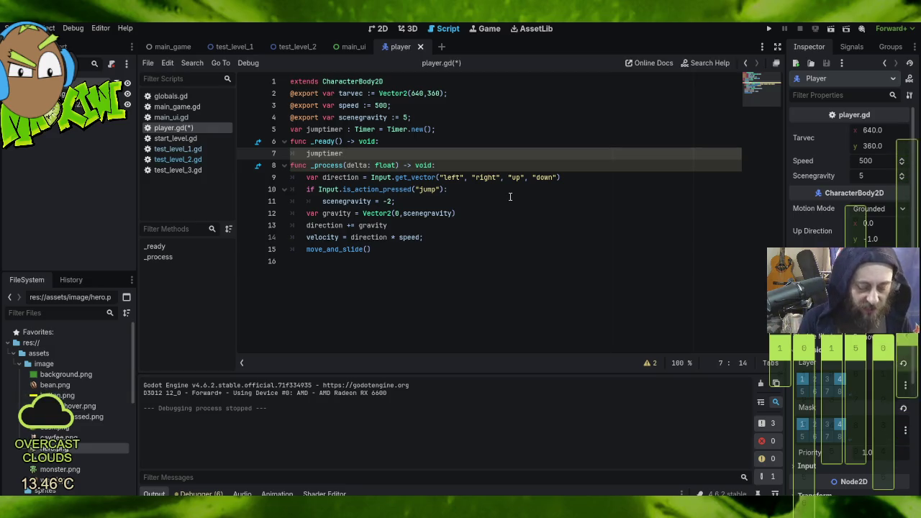
- In _ready, write jumptimer.one_shot = true; and jumptimer.wait_time = 1;
type(".")
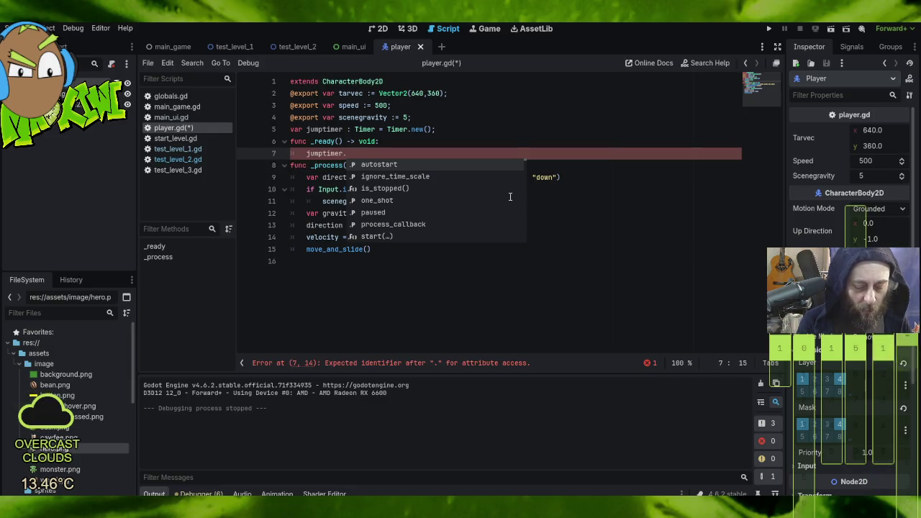
type("one")
key("Return")
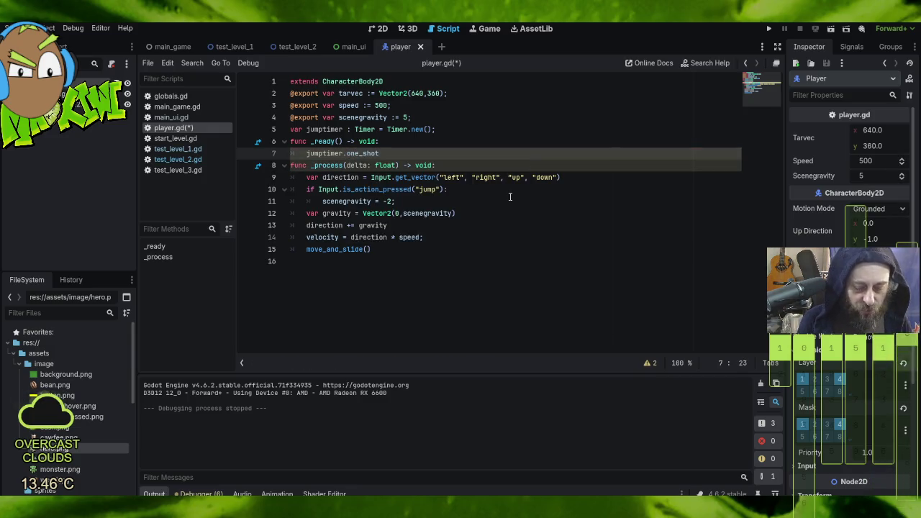
type(" = true")
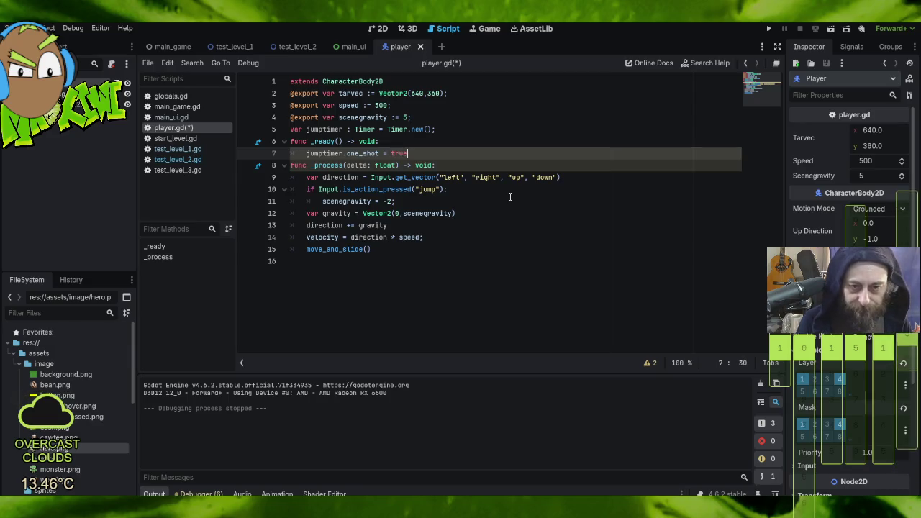
type(";")
key("Return")
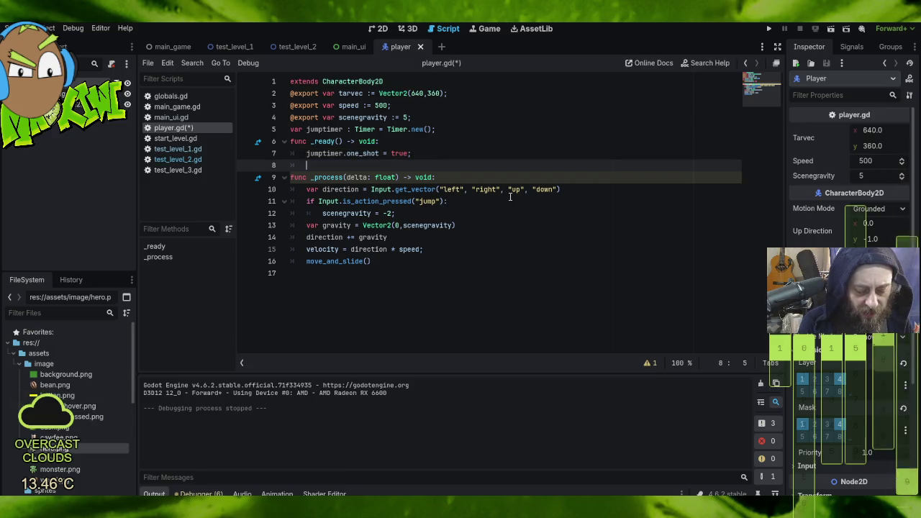
type("jump")
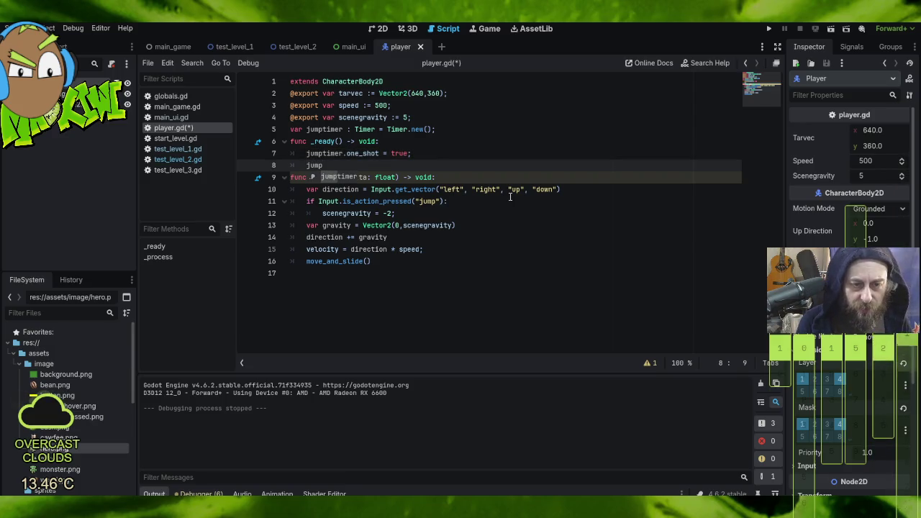
key("Return")
type(".wait_time")
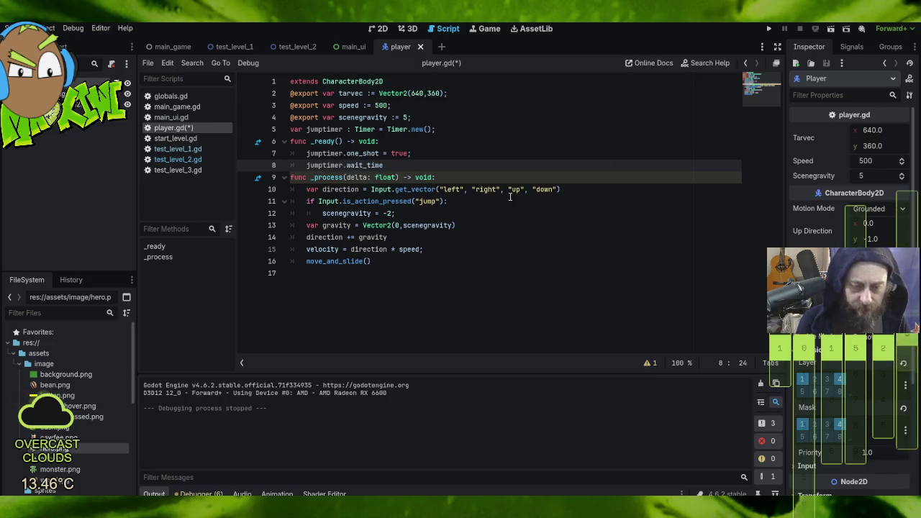
type(" = ")
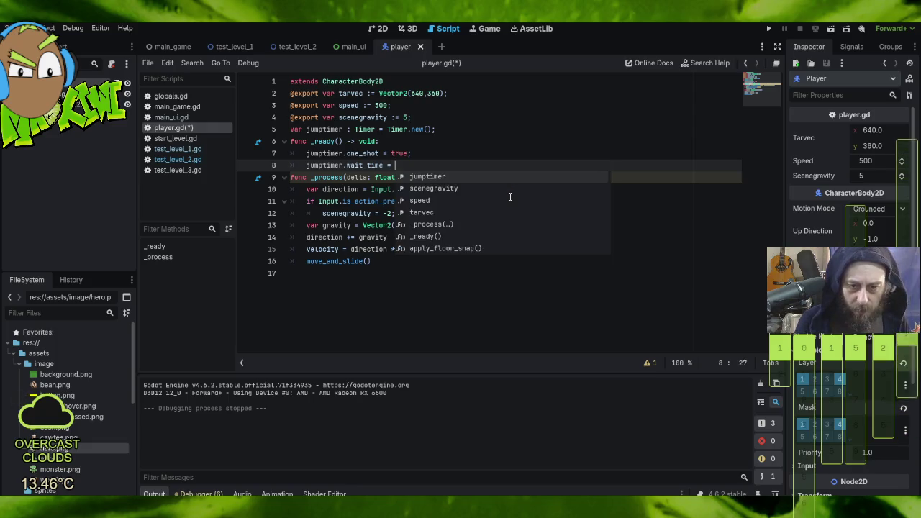
type("1.0")
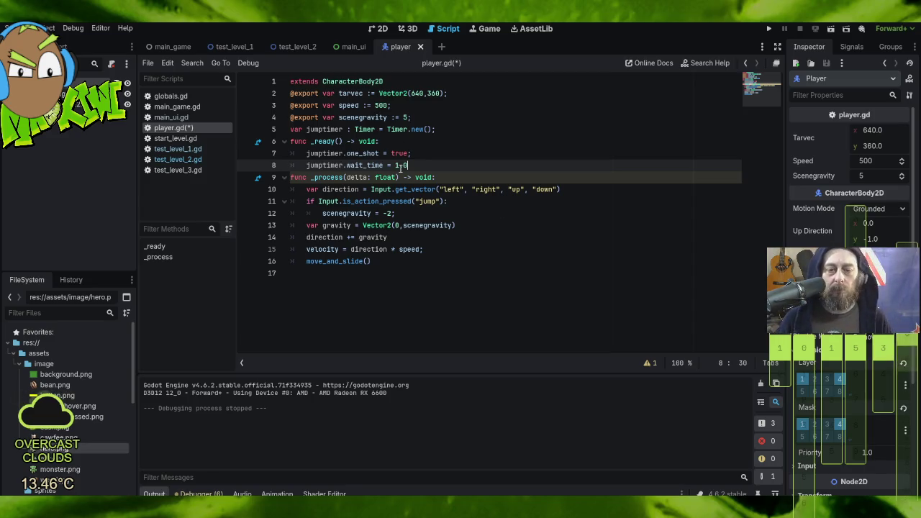
left_click_drag(398, 166, 408, 165)
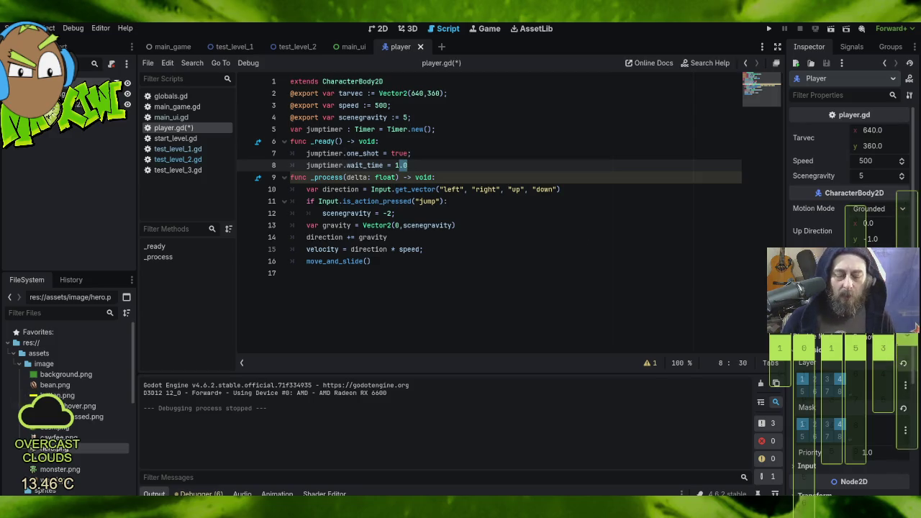
key("BackSpace")
type(";")
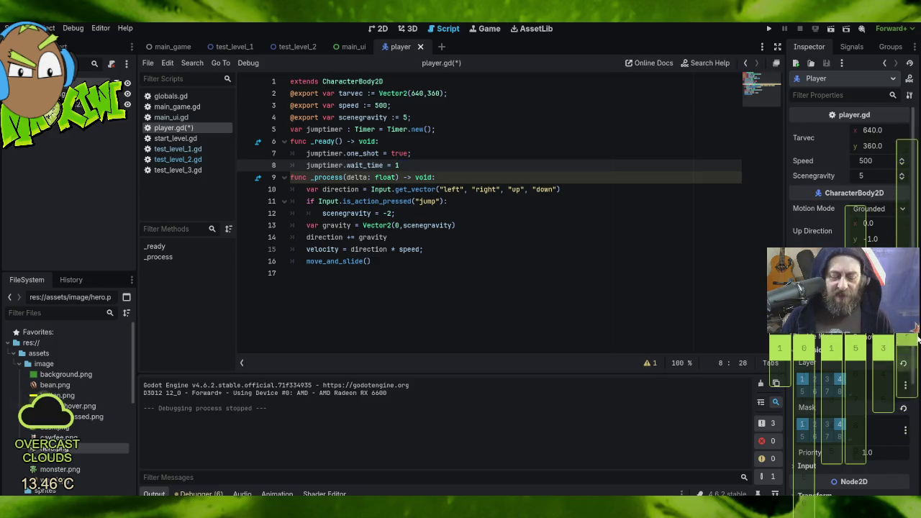
- Insert an unindented blank line between _ready and the _process header
left_click(437, 174)
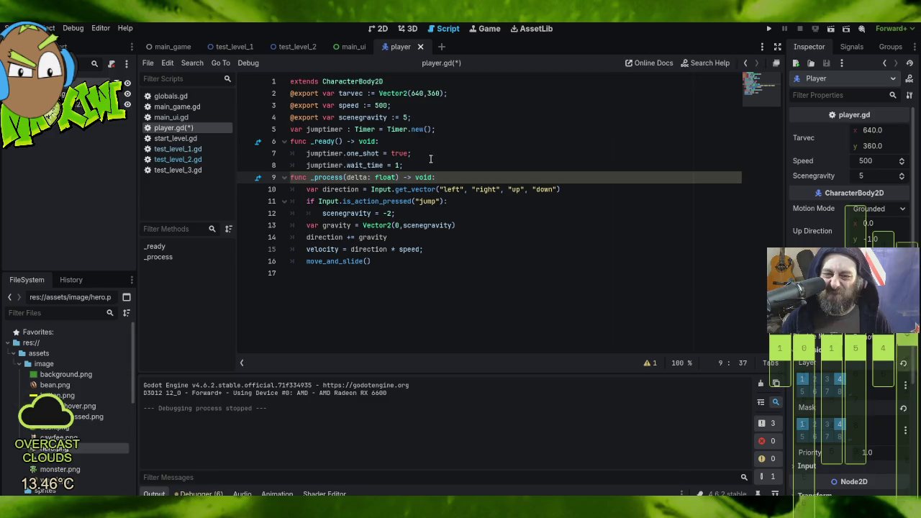
left_click(431, 164)
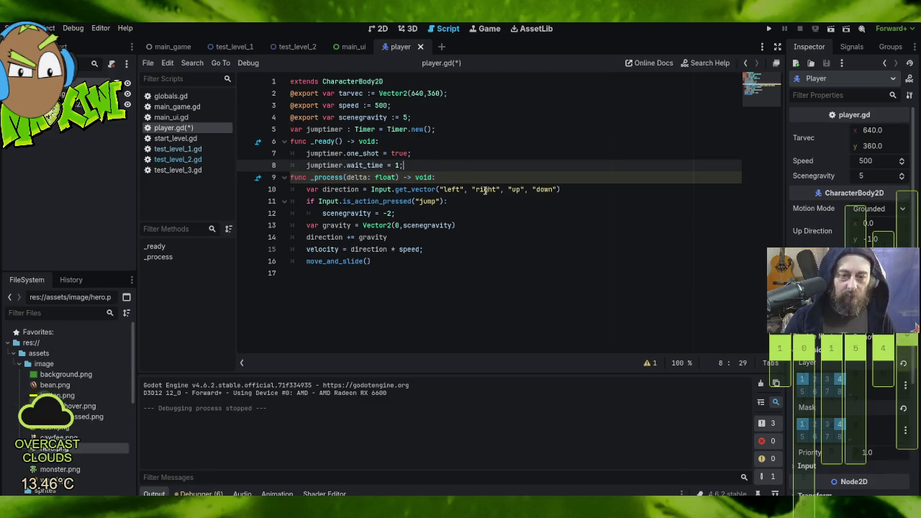
key("Return")
key("BackSpace")
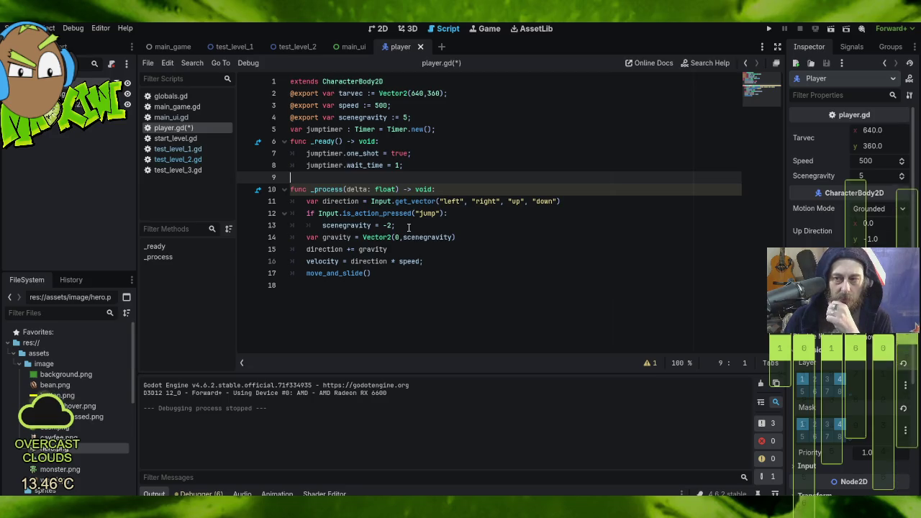
left_click(853, 46)
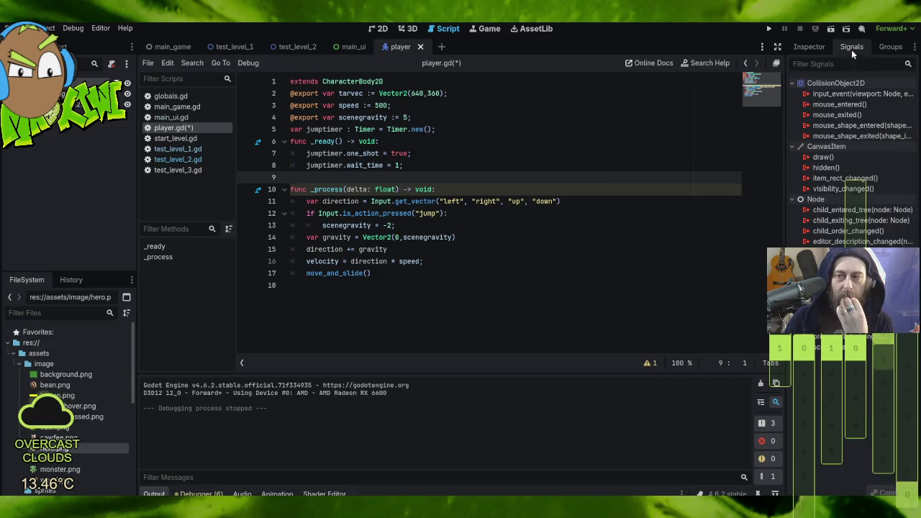
- Show the Player's signals and scroll through the main_game.gd code
mouse_move(860, 100)
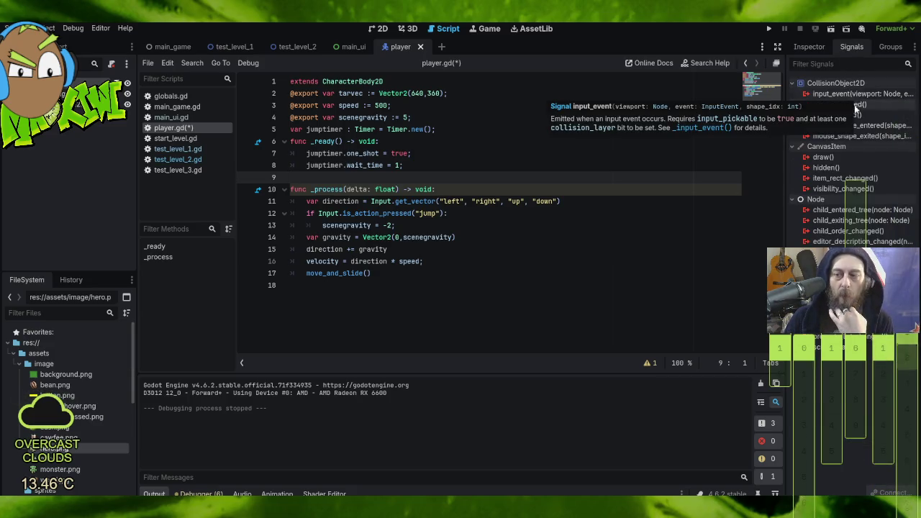
left_click(369, 189)
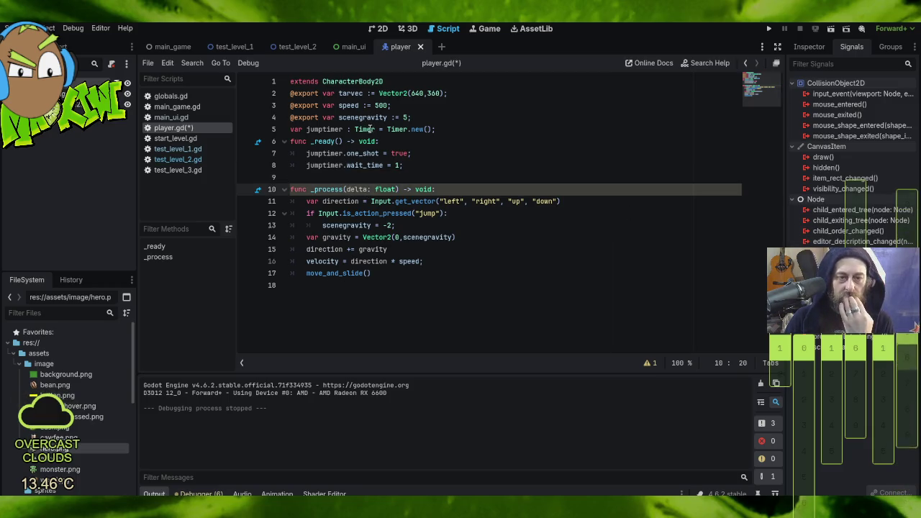
mouse_move(368, 154)
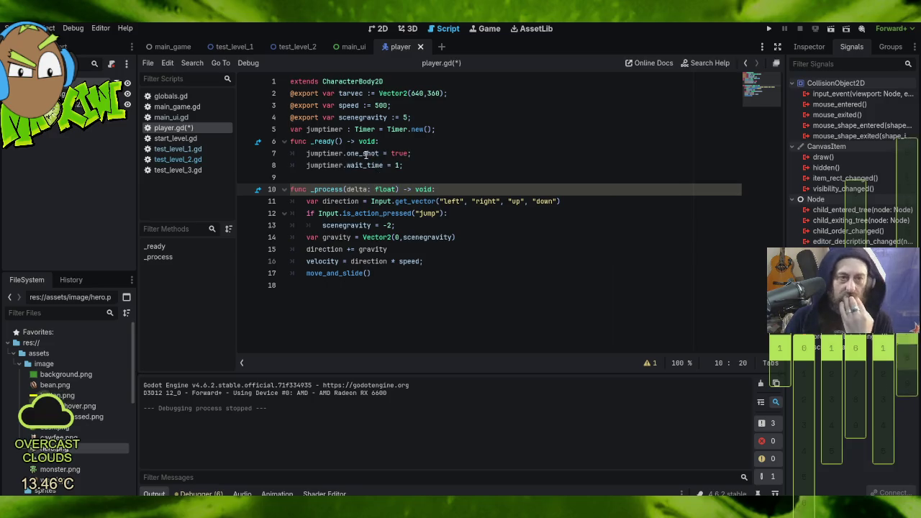
left_click(164, 46)
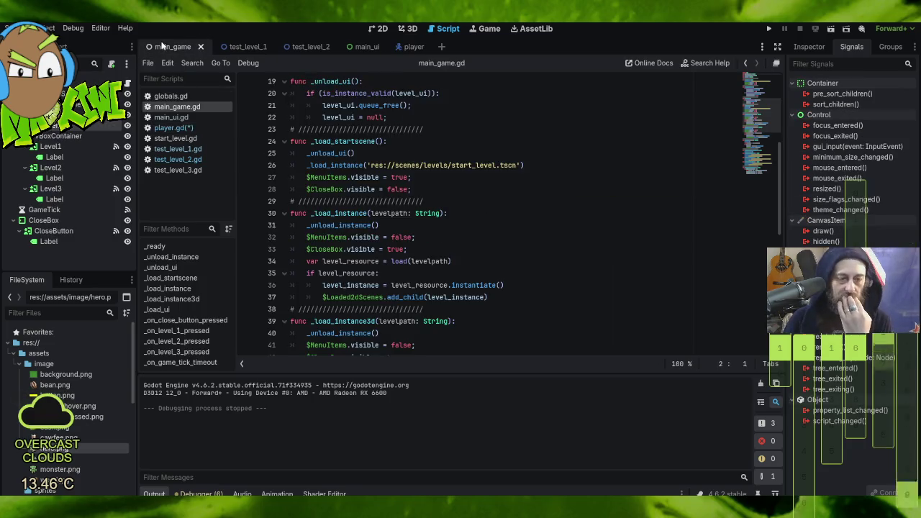
scroll(633, 229, "down", 10)
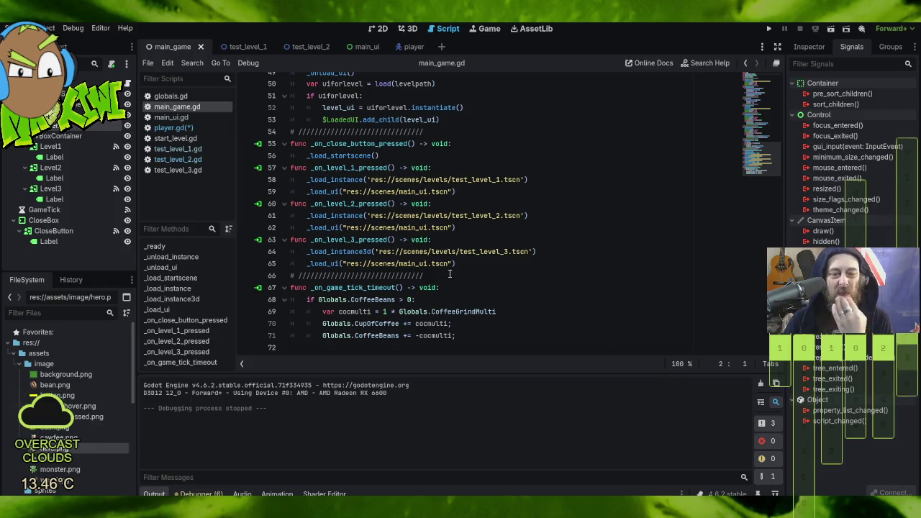
scroll(453, 273, "up", 3)
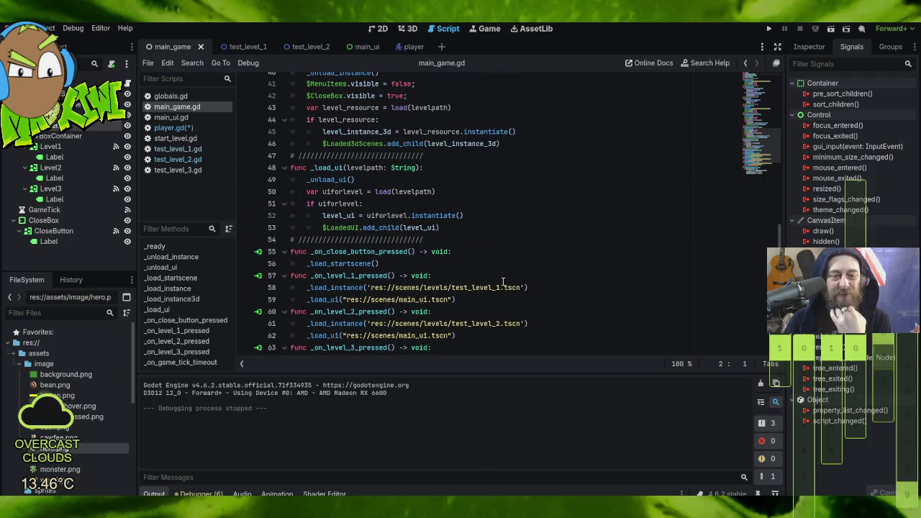
scroll(496, 238, "up", 8)
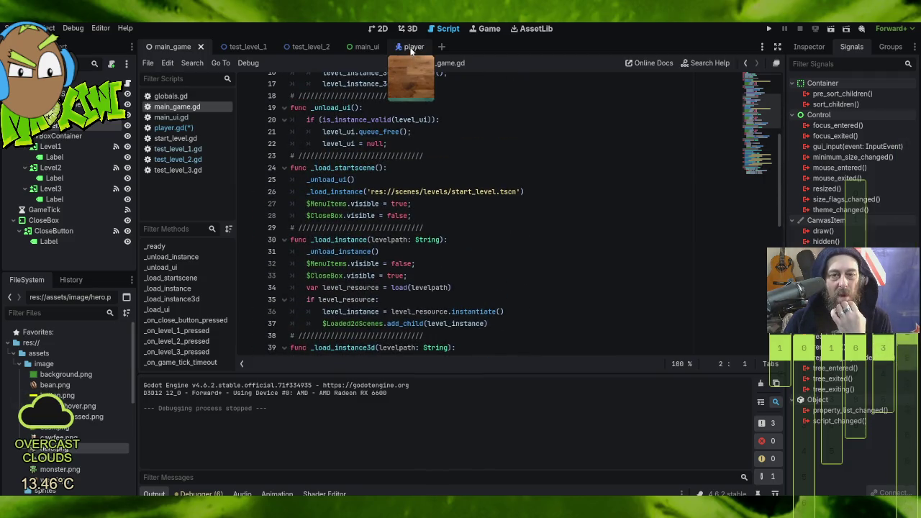
- Browse test_level_2.gd and test_level_1.gd, then select player.gd's jumptimer declaration
left_click(408, 48)
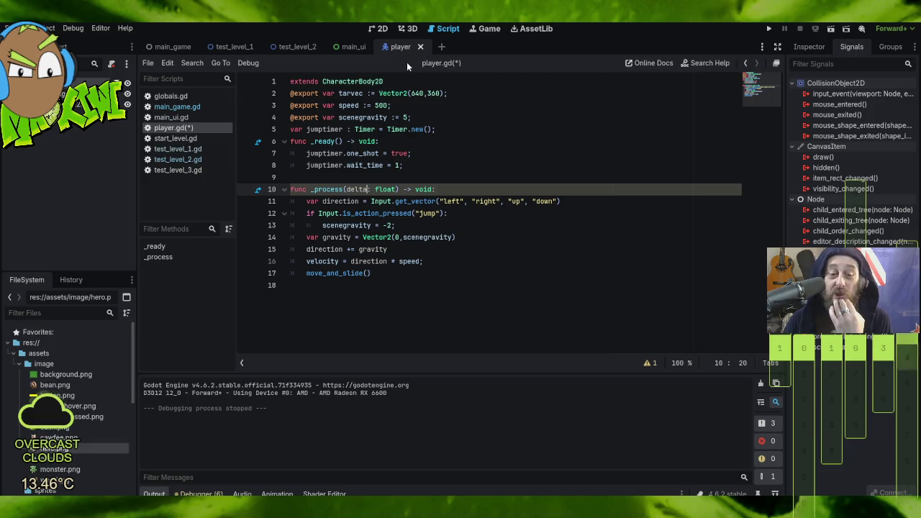
left_click(291, 47)
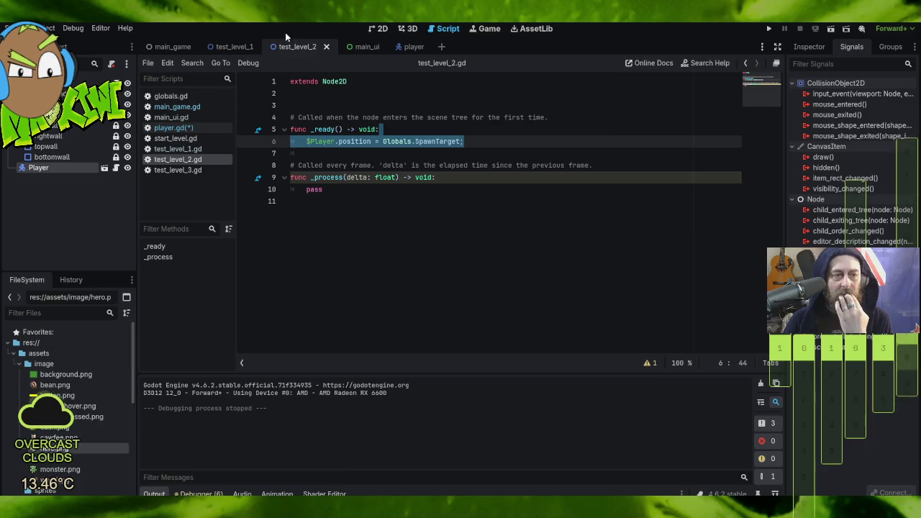
left_click(231, 45)
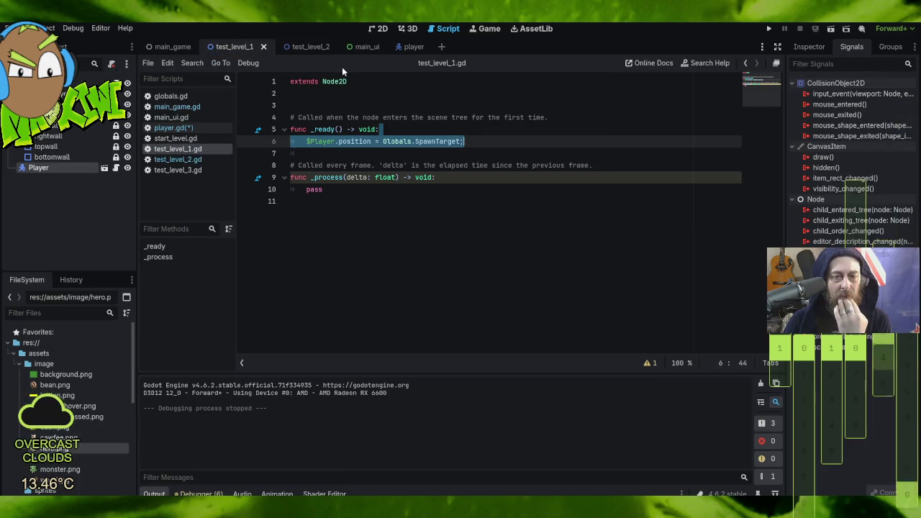
mouse_move(287, 52)
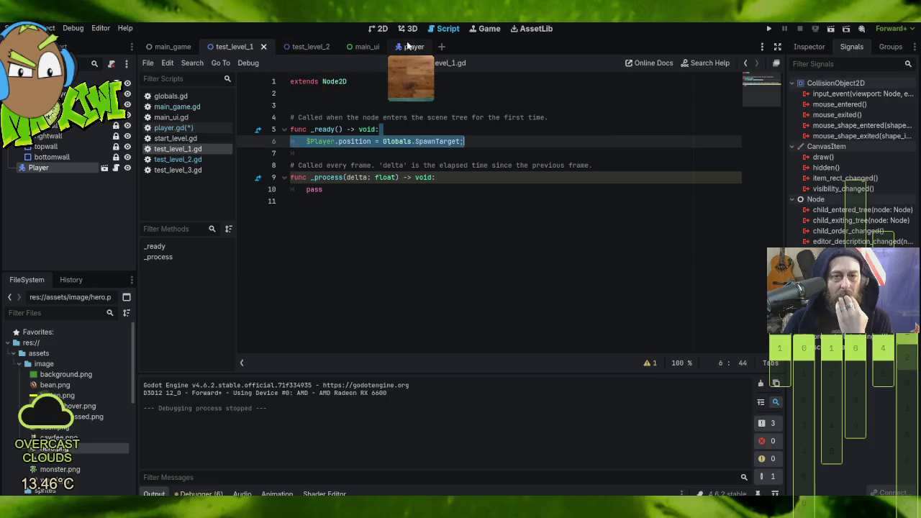
left_click(403, 47)
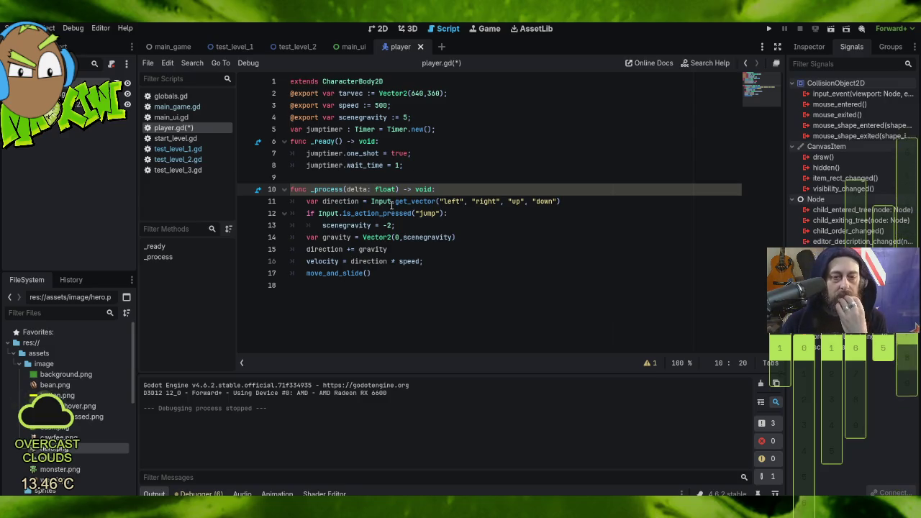
left_click_drag(425, 118, 456, 133)
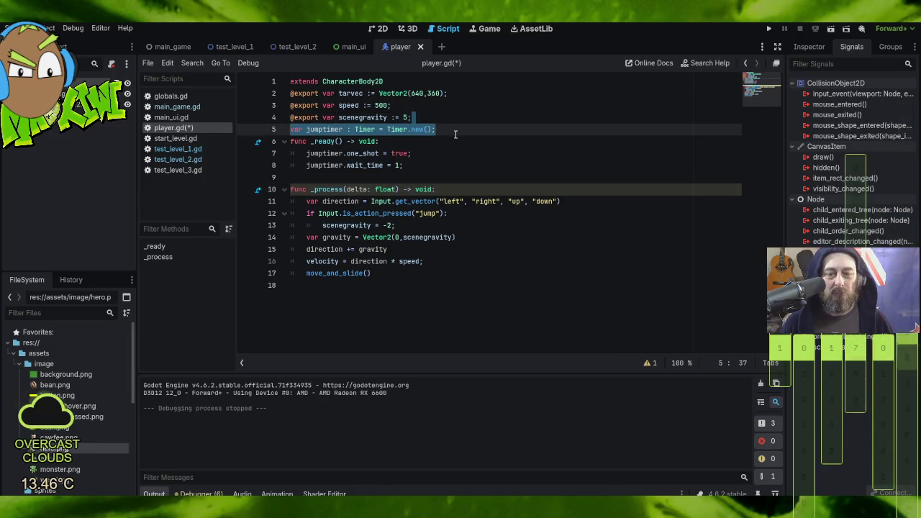
- Delete the jumptimer declaration and the whole _ready function, leaving a blank line before _process
key("BackSpace")
key("Down")
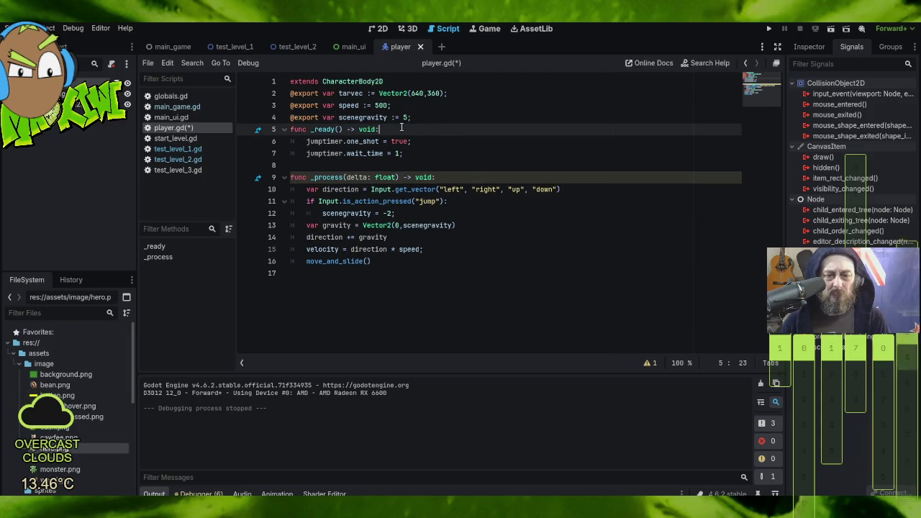
key("shift+Down")
key("shift+Down")
key("BackSpace")
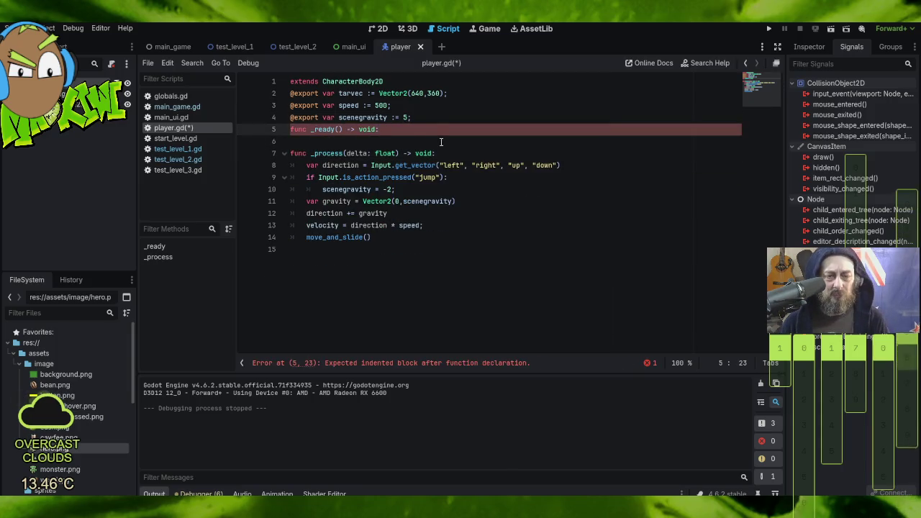
key("BackSpace")
key("BackSpace")
key("BackSpace")
key("Delete")
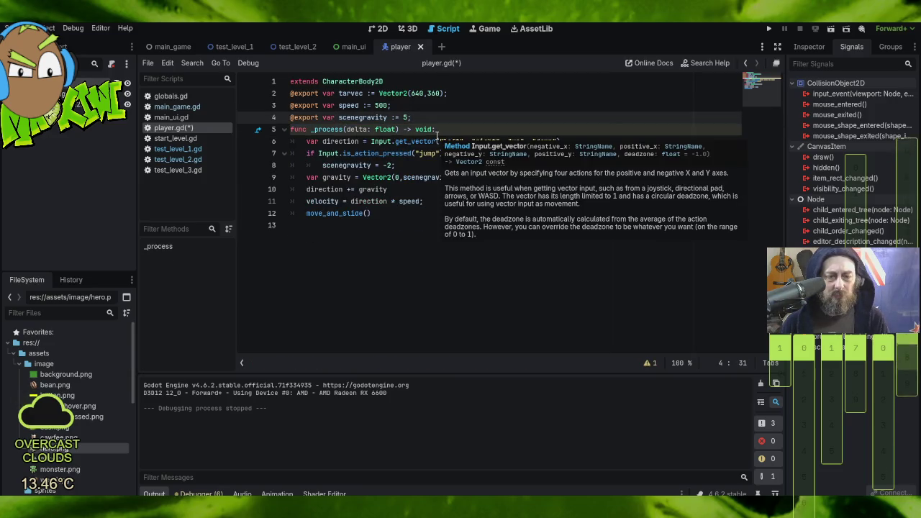
key("Return")
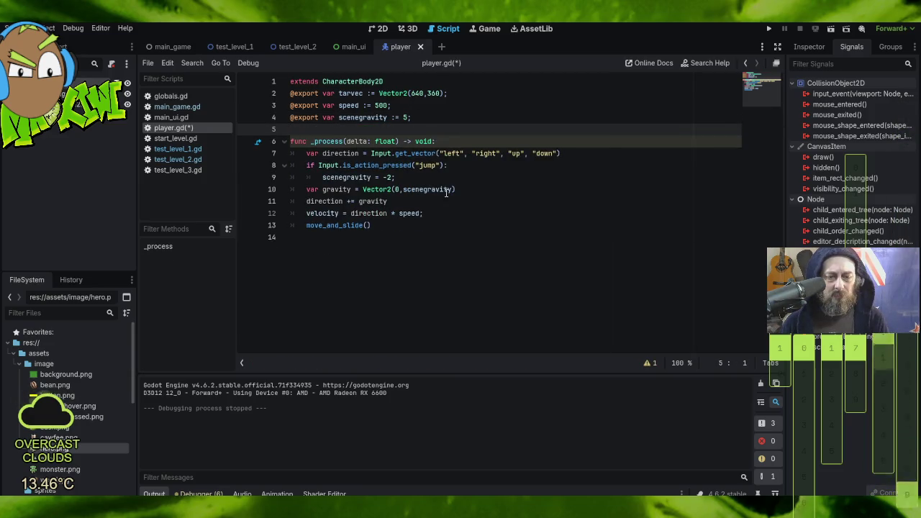
left_click(465, 238)
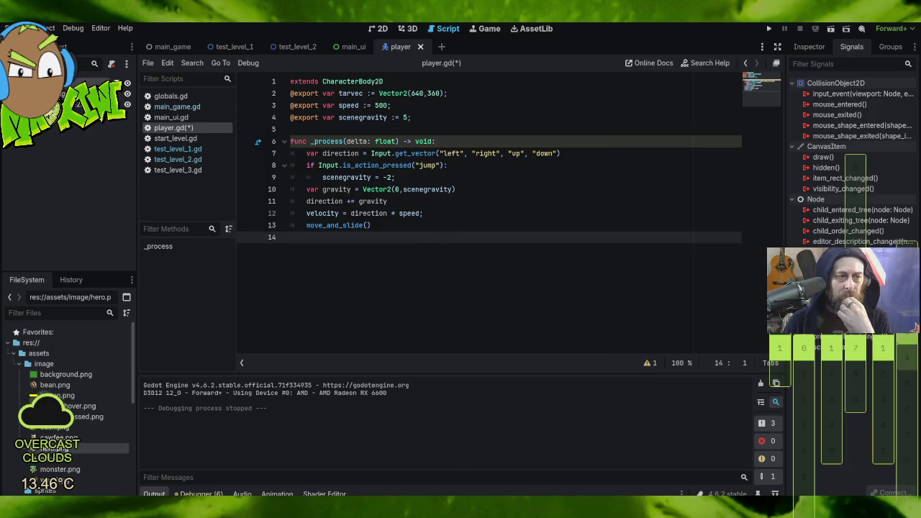
right_click(76, 104)
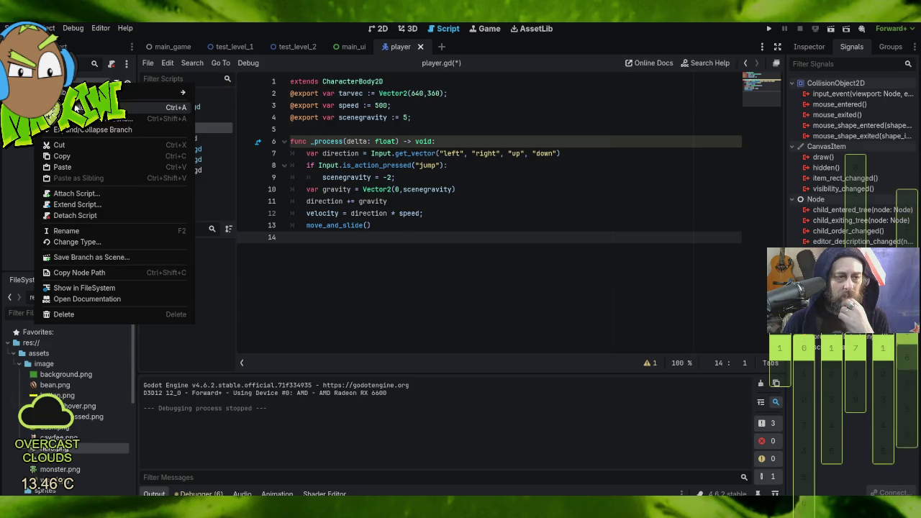
- Add a Timer child node under Player and rename it Jump
left_click(144, 92)
type("Timer")
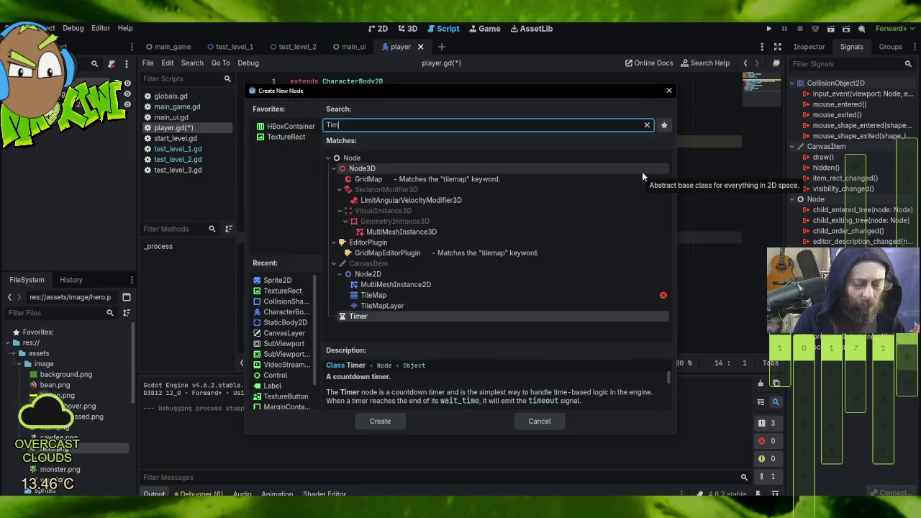
key("Return")
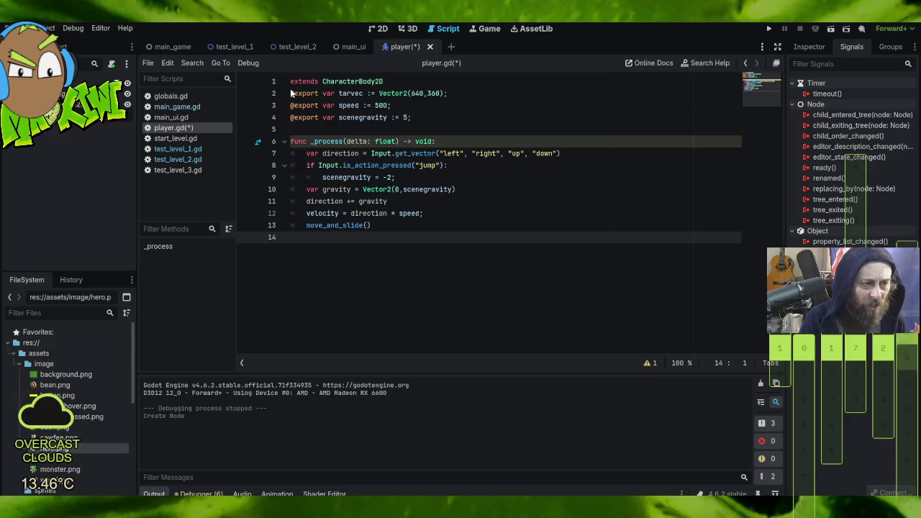
key("Return")
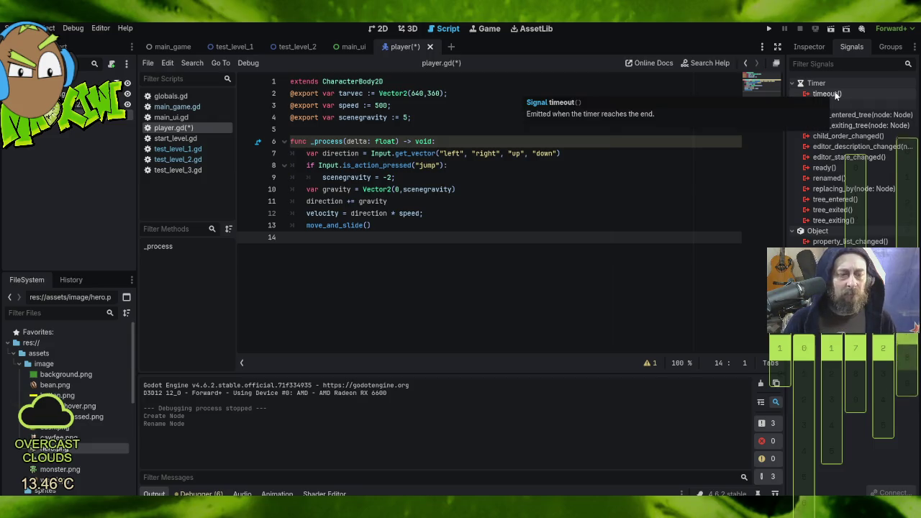
- In the Inspector, enable One Shot and set the Jump timer's Process Callback to Physics
left_click(809, 46)
left_click(859, 161)
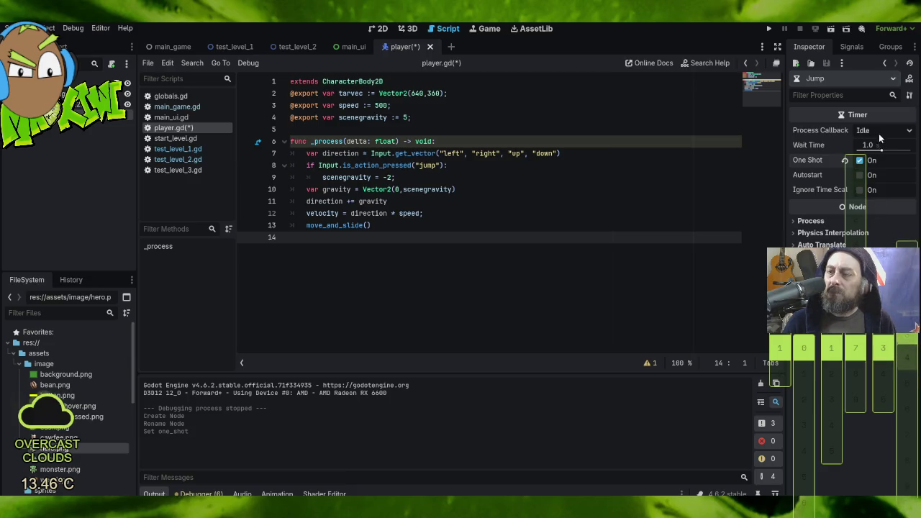
left_click(811, 221)
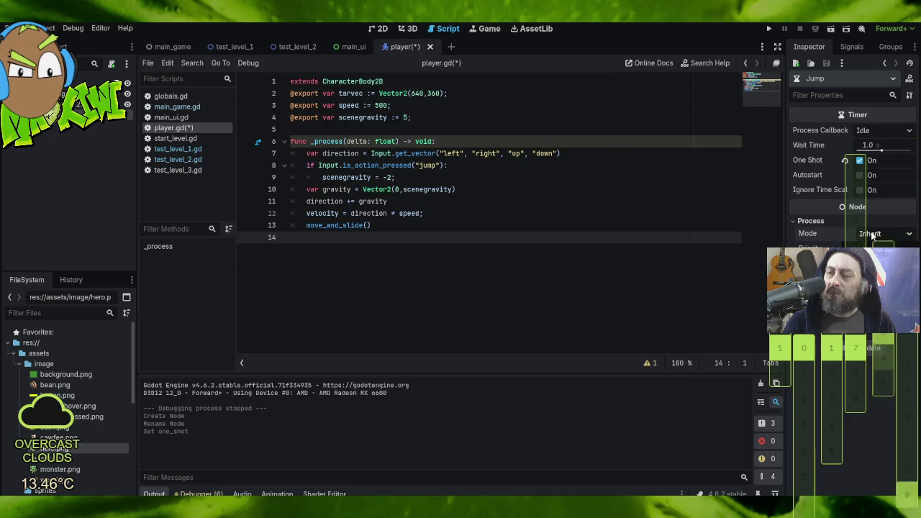
left_click(810, 221)
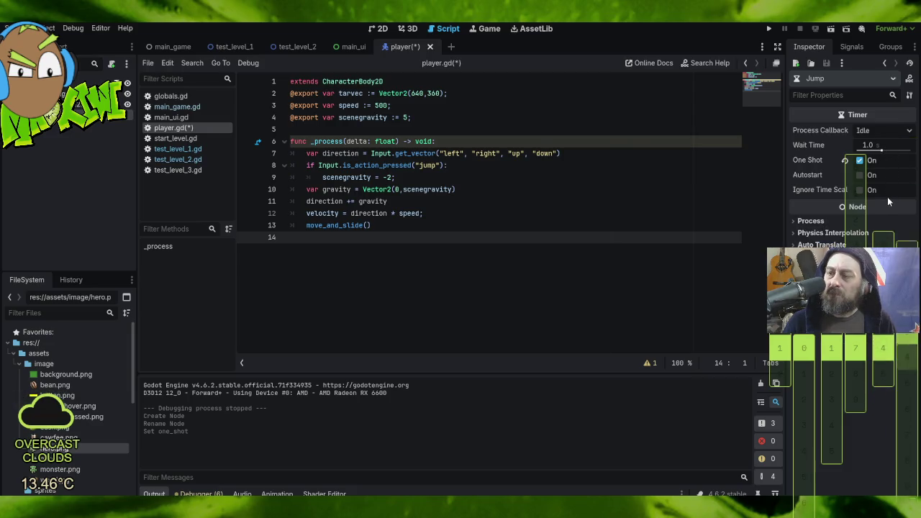
left_click(884, 130)
left_click(874, 154)
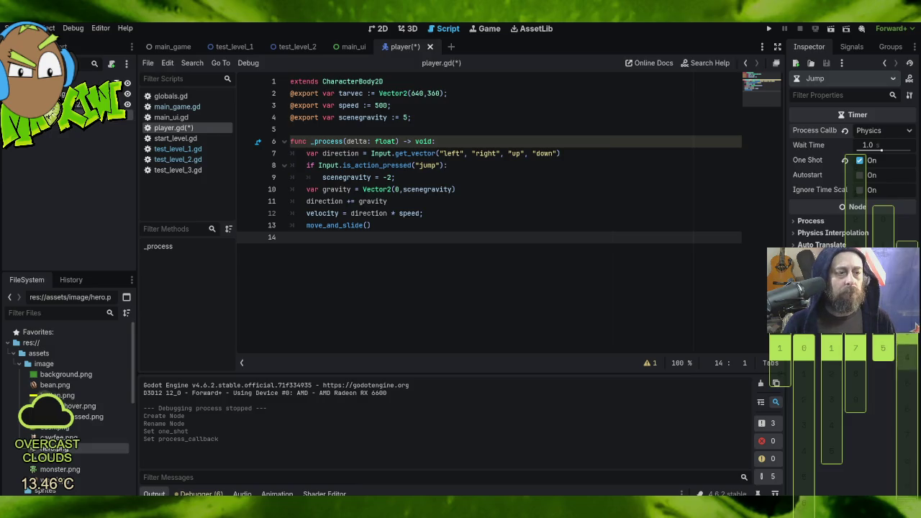
left_click(851, 47)
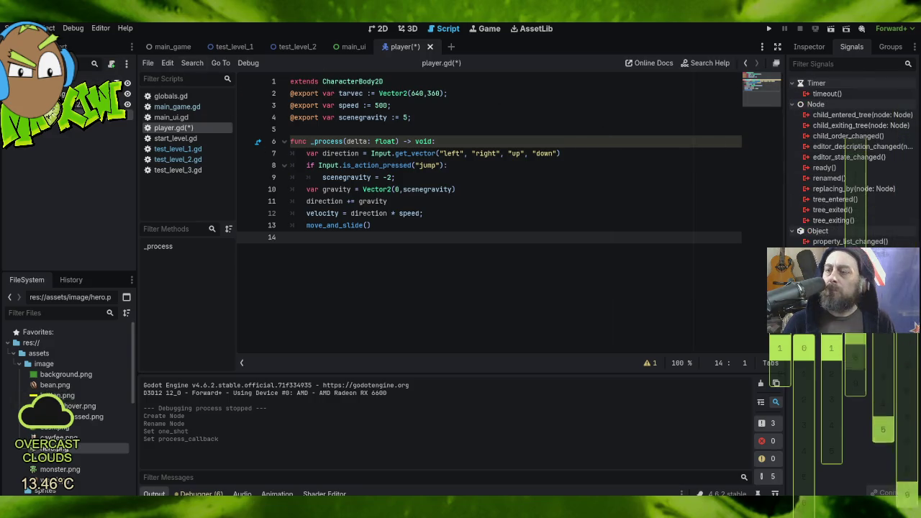
- Connect the timeout() signal to a new _on_jump_timeout function and delete its pass line
double_click(826, 94)
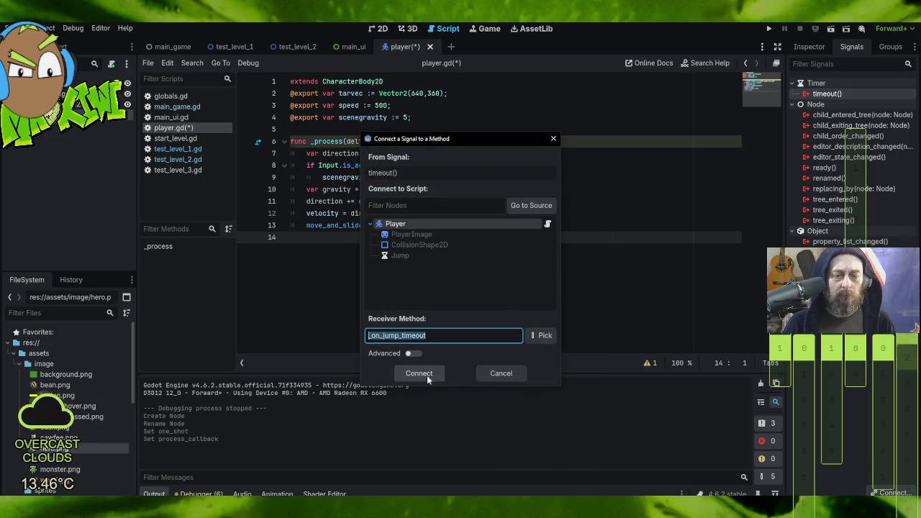
left_click(421, 375)
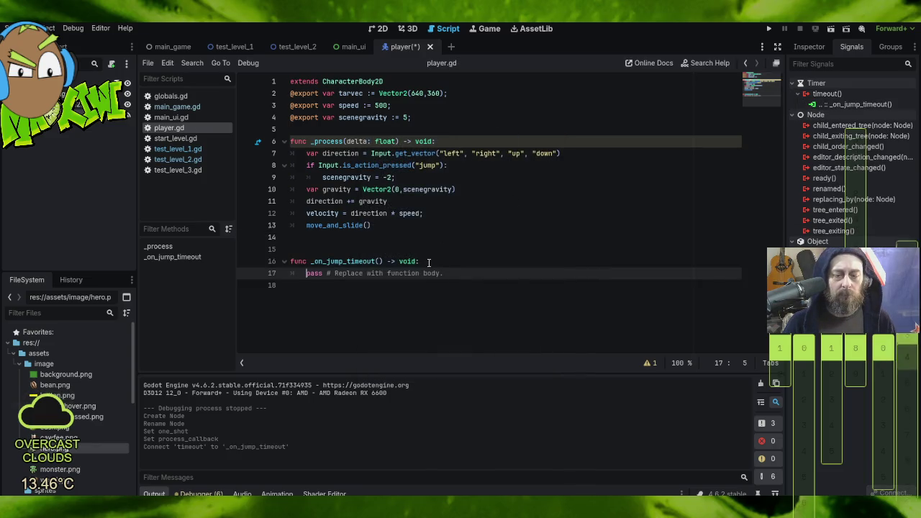
left_click_drag(429, 261, 461, 274)
key("BackSpace")
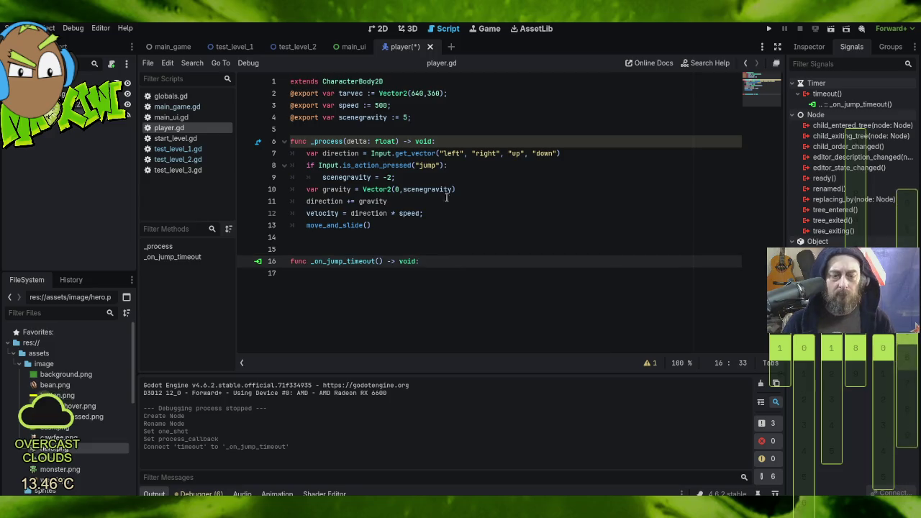
left_click_drag(463, 167, 458, 177)
key("ctrl+c")
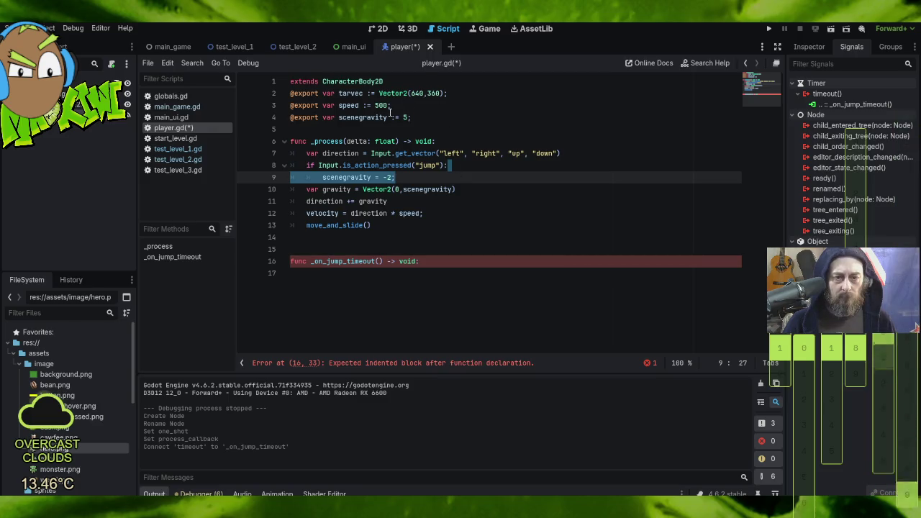
- Paste 'scenegravity = -2;' into _on_jump_timeout and change the value to 5
left_click(425, 262)
key("ctrl+v")
double_click(387, 273)
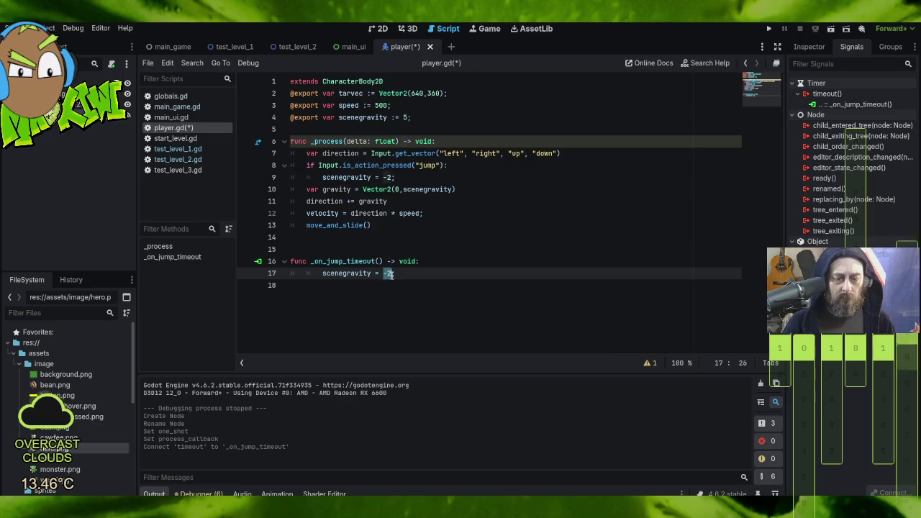
left_click(395, 274)
type(";")
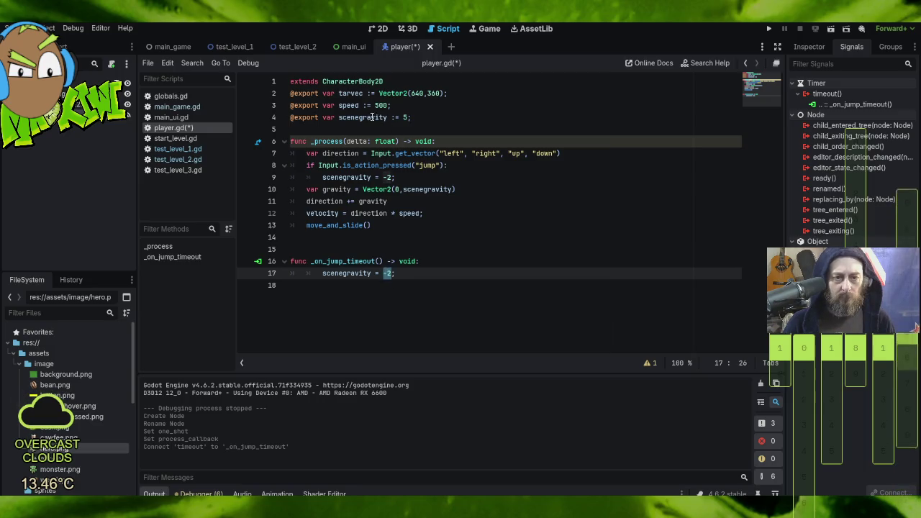
left_click(355, 117)
double_click(355, 118)
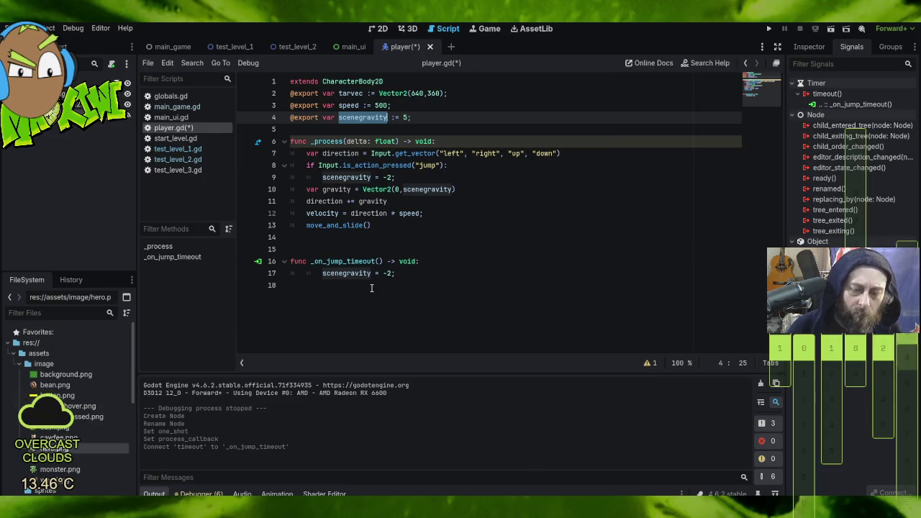
left_click_drag(383, 274, 392, 276)
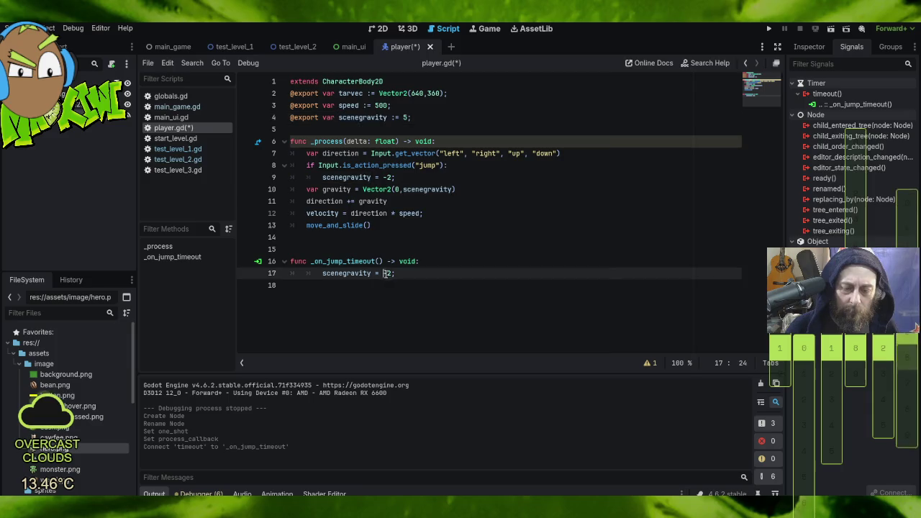
type("5")
left_click(500, 249)
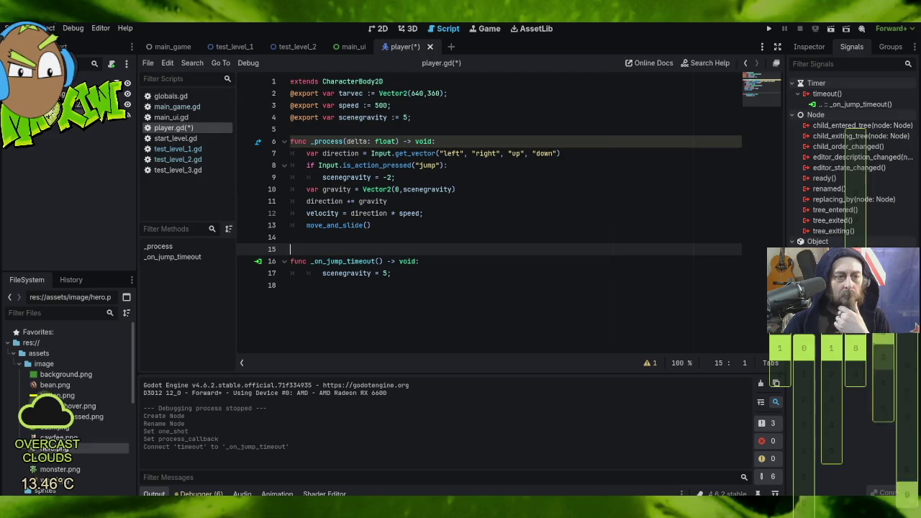
- Save player.gd, remove the trailing empty line, save again and launch the game
left_click(148, 63)
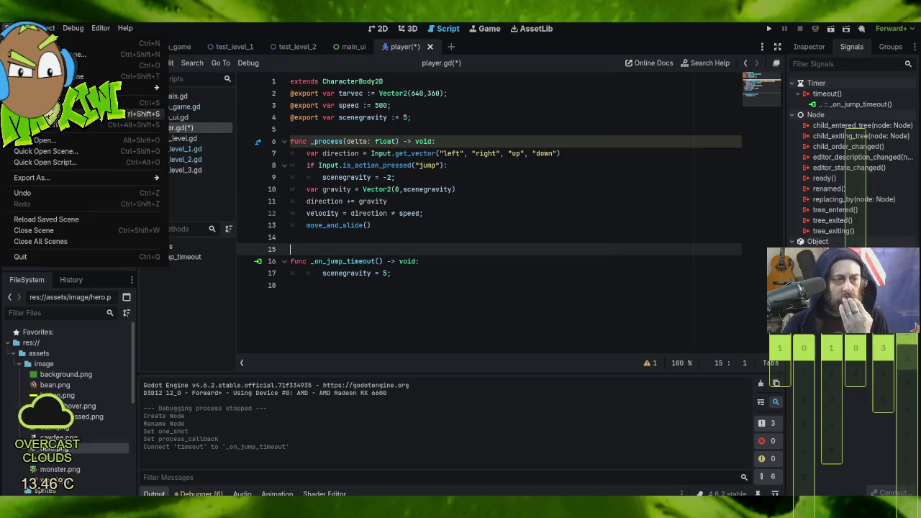
left_click(72, 113)
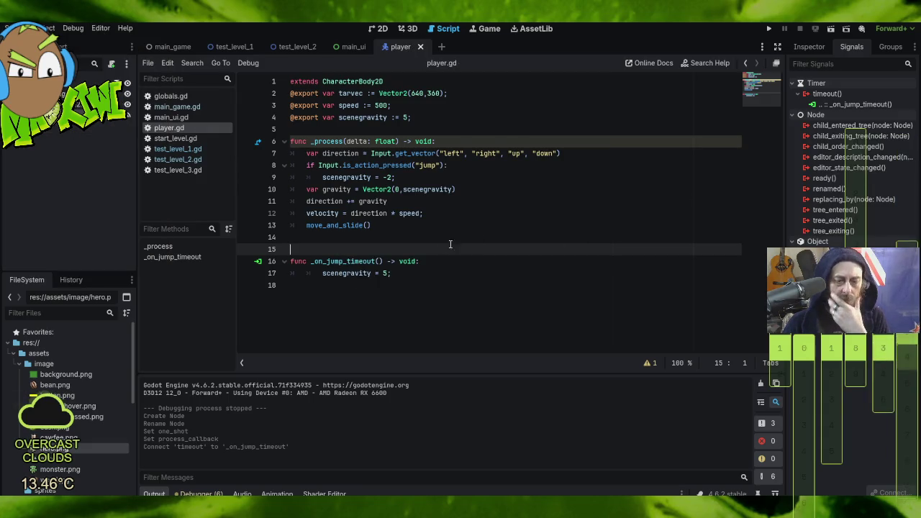
left_click(398, 273)
key("Delete")
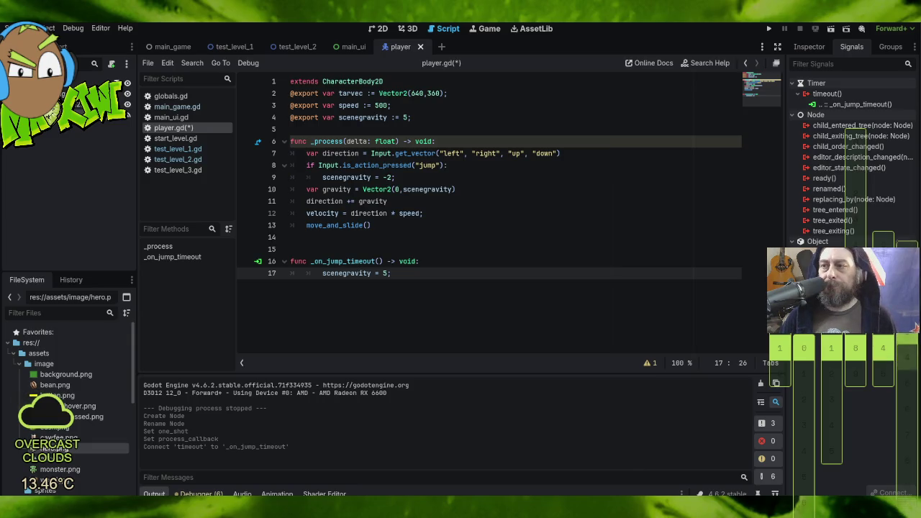
key("ctrl+q")
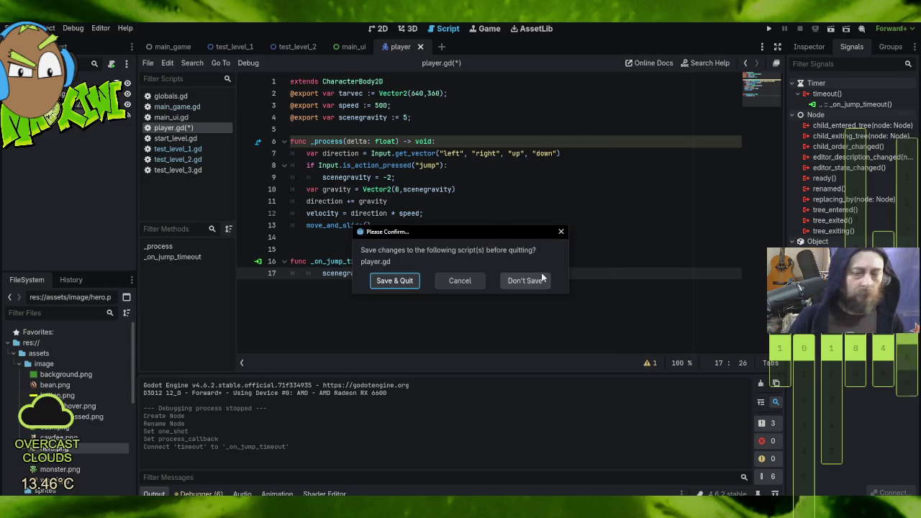
left_click(458, 281)
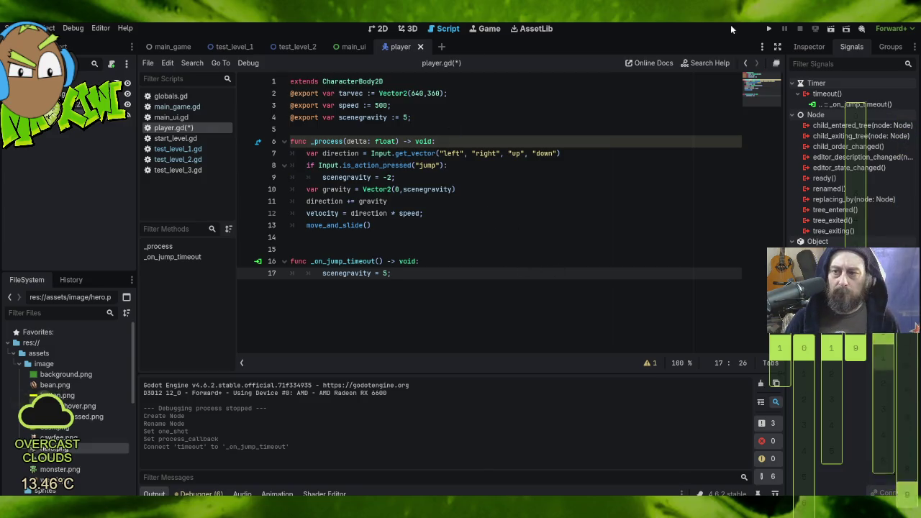
left_click(16, 28)
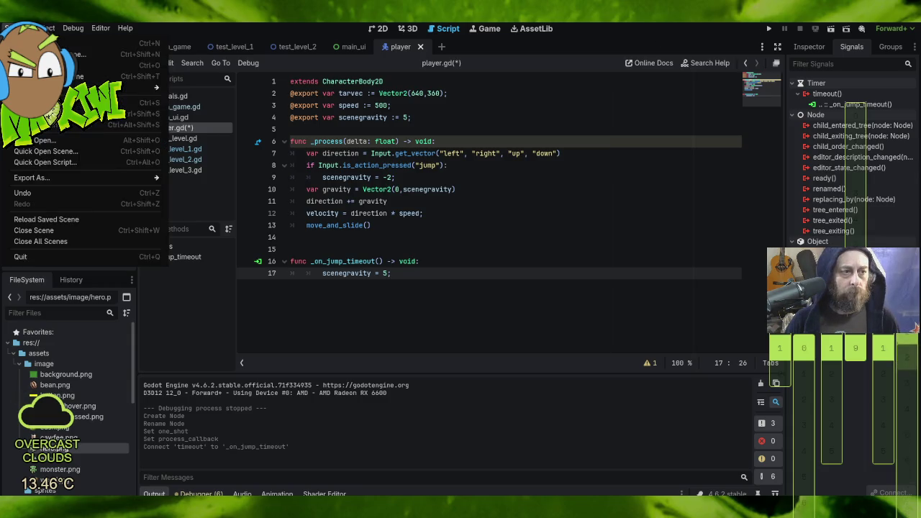
left_click(43, 103)
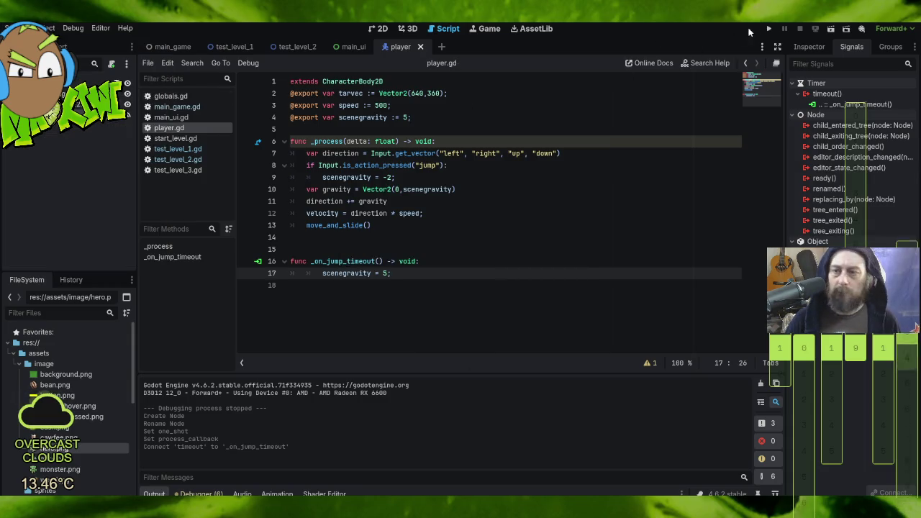
left_click(770, 28)
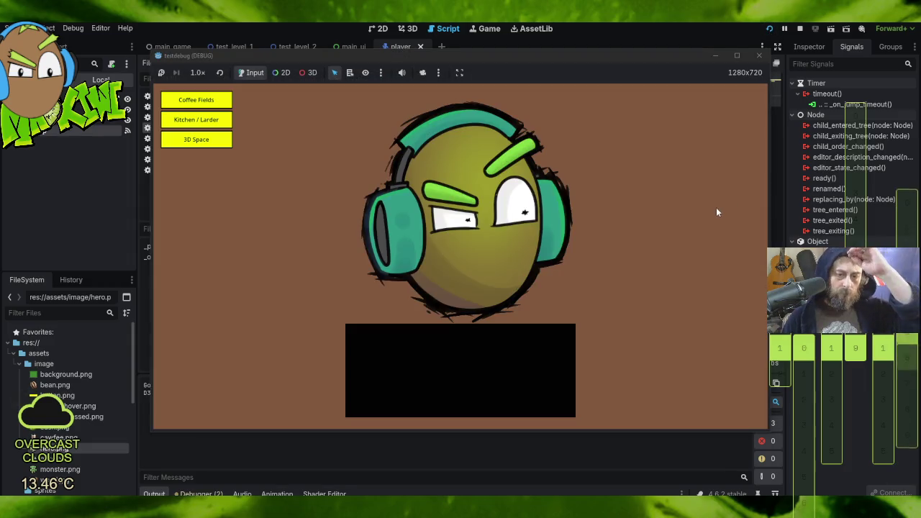
left_click(207, 98)
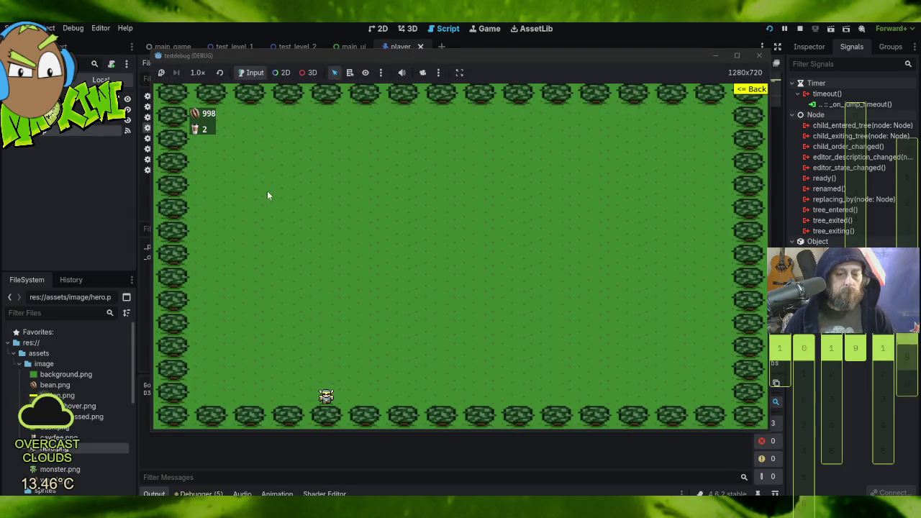
key("Up")
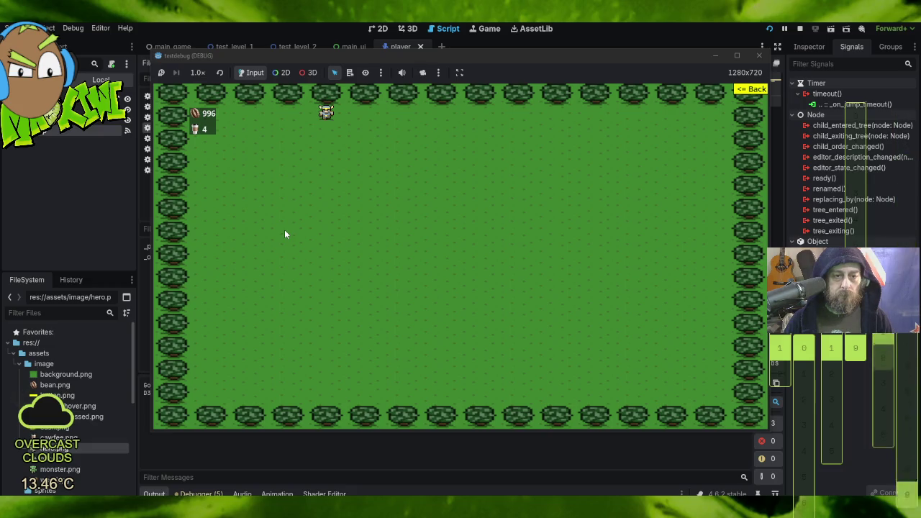
left_click(759, 55)
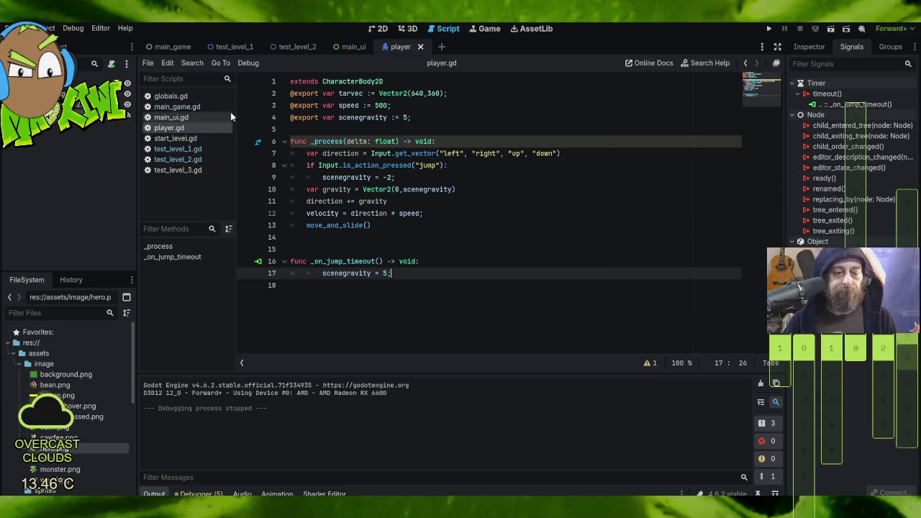
- Insert $Jump.start() on its own line above scenegravity = -2 in the jump branch, then save
left_click(463, 169)
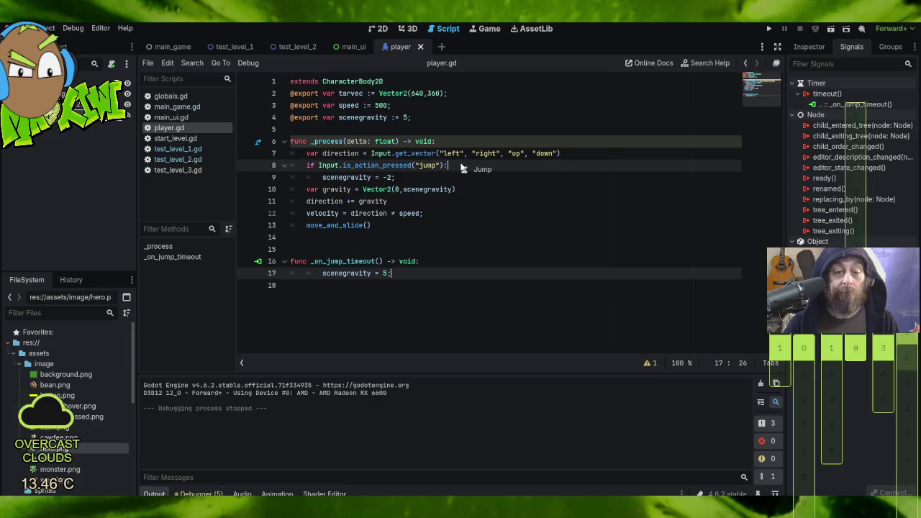
type("$Jump")
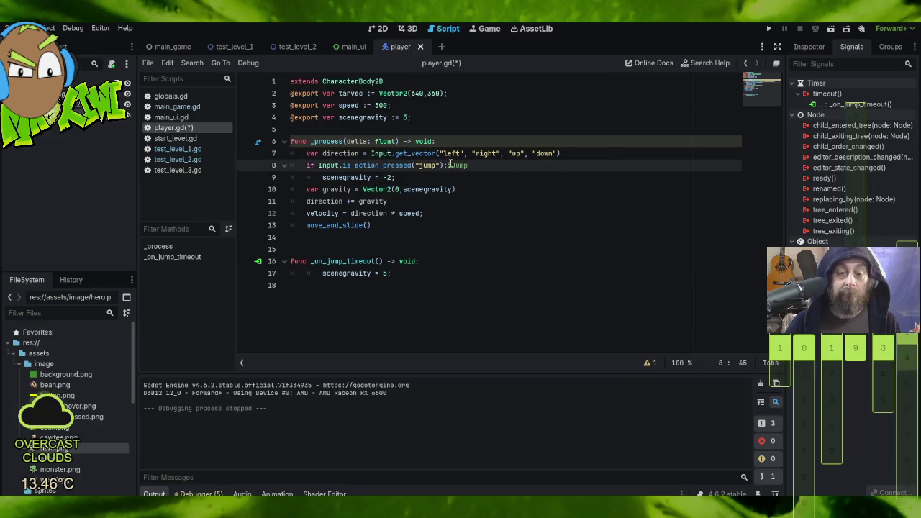
key("Left")
key("Left")
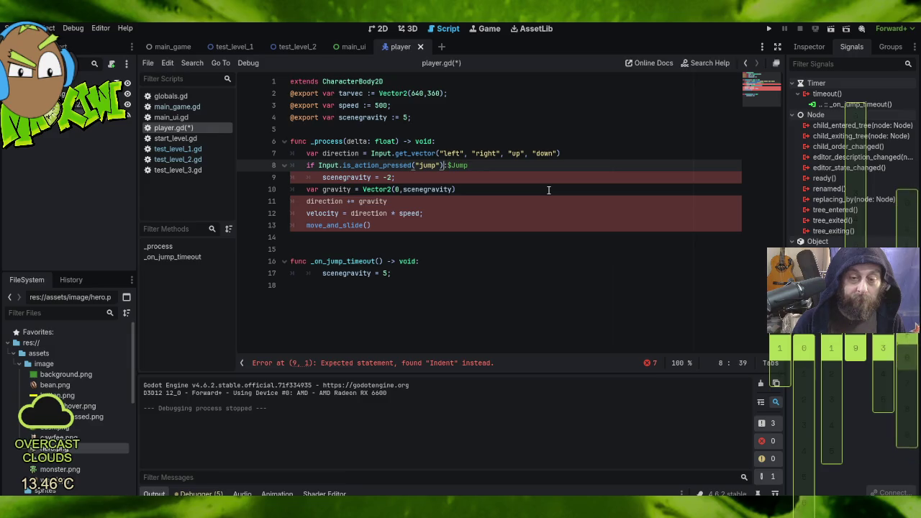
key("Return")
key("End")
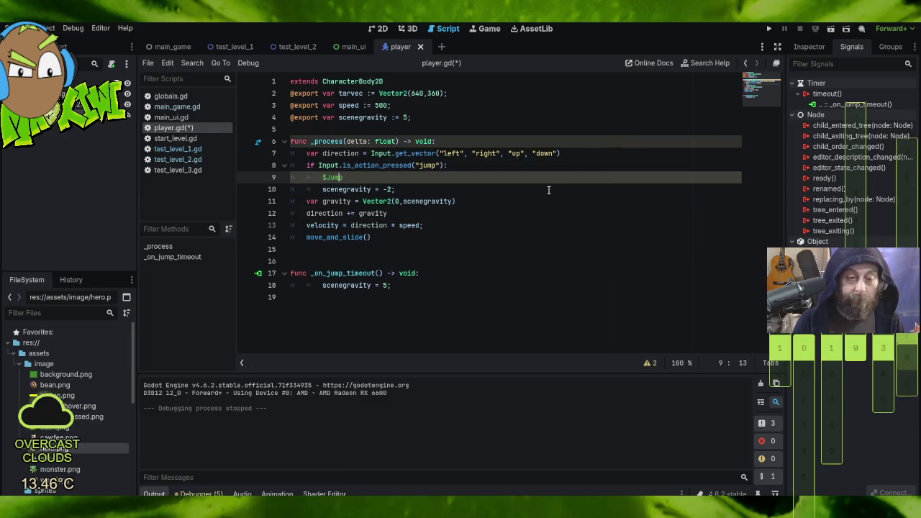
type(".start()")
key("Return")
left_click(537, 267)
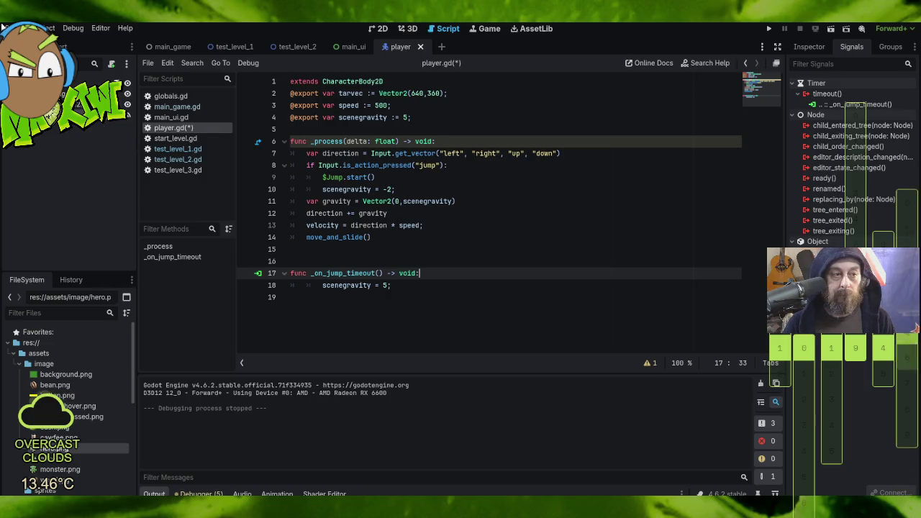
left_click(16, 28)
left_click(72, 102)
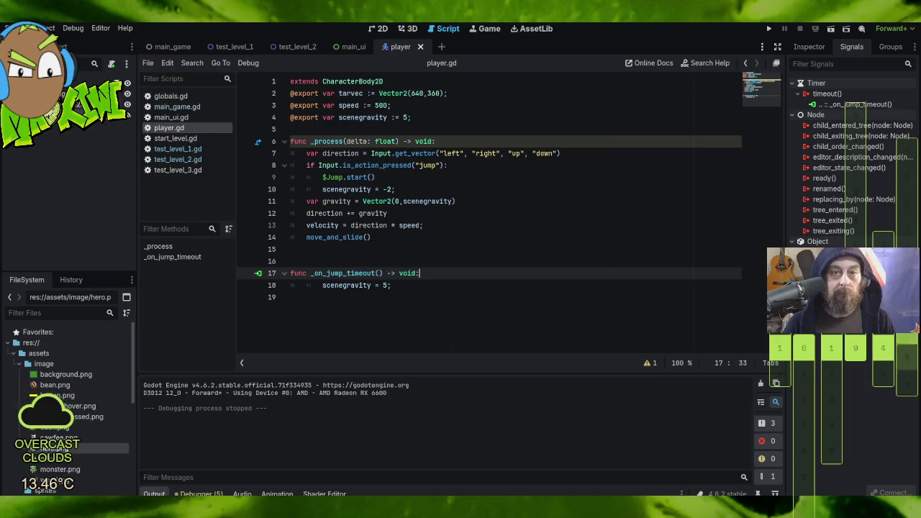
left_click(768, 28)
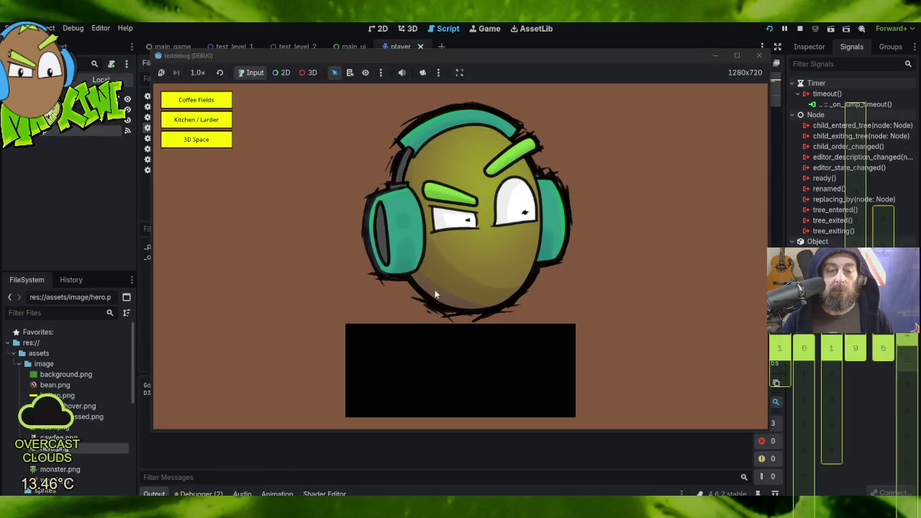
left_click(226, 101)
key("space")
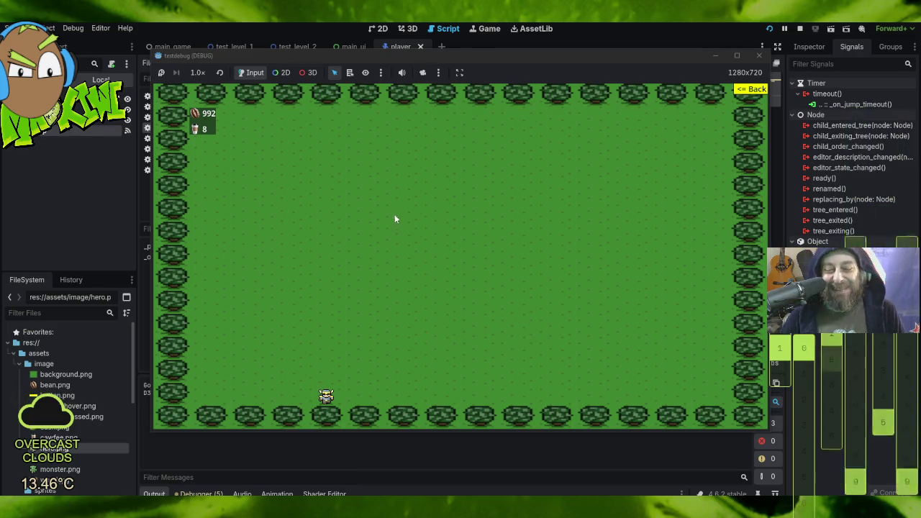
key("F8")
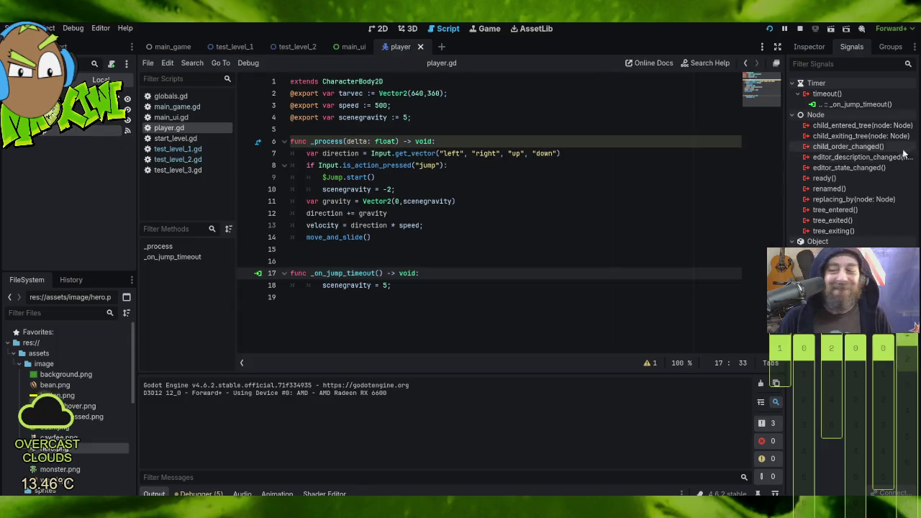
- Set the Jump timer's Wait Time to 0.1 seconds
left_click(809, 46)
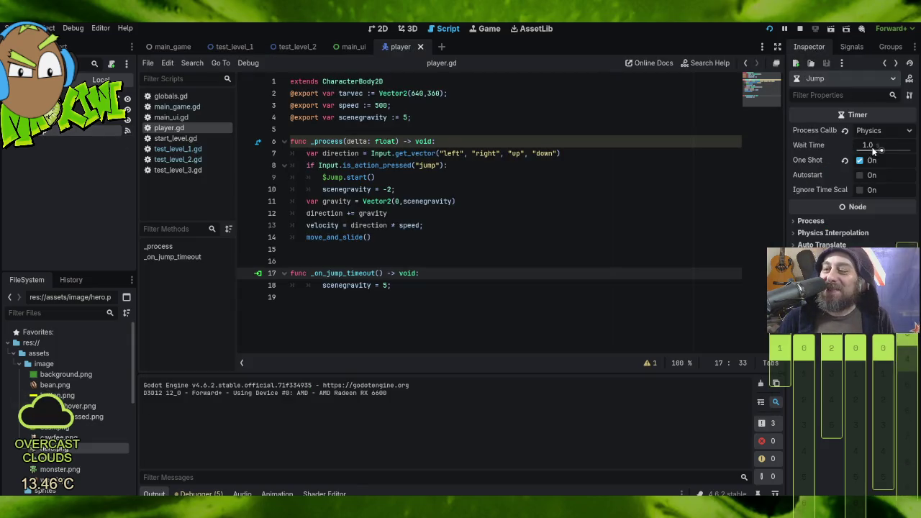
left_click(869, 146)
type("0.1")
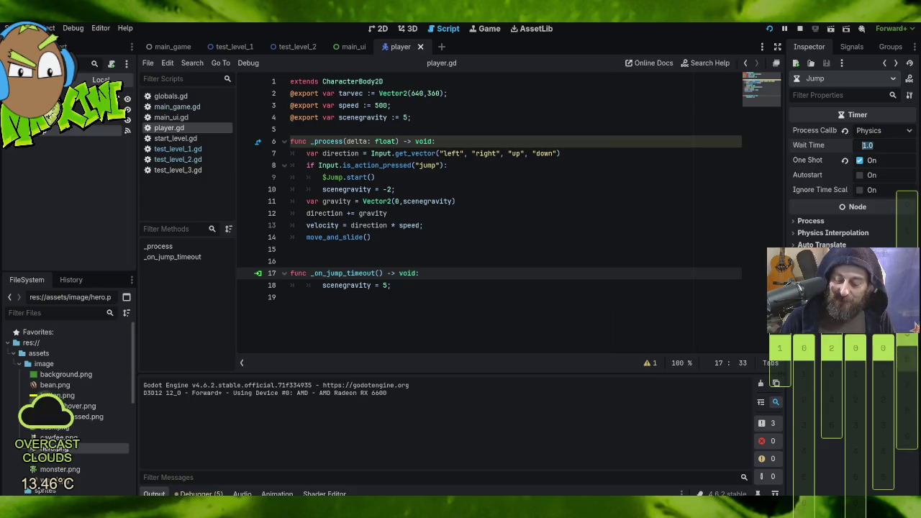
key("Return")
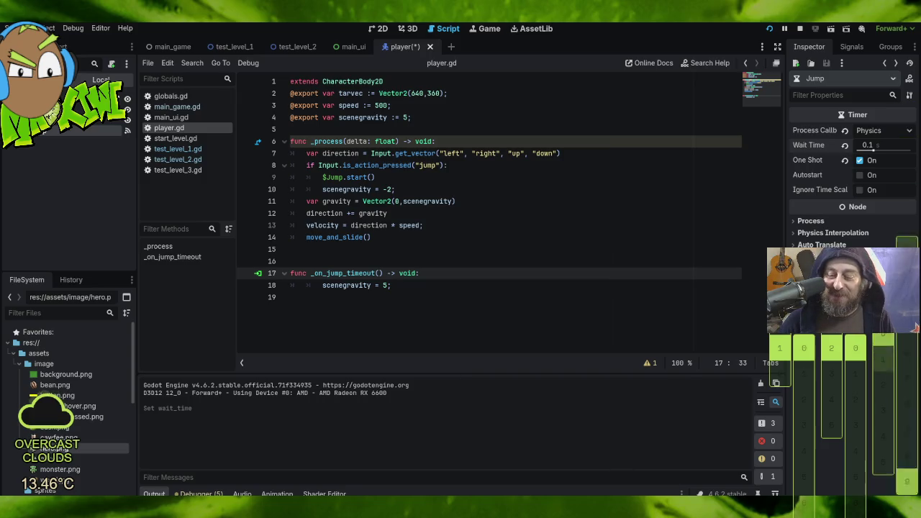
- Test jumping and running left and right in the game, then begin re-editing the wait time
key("space")
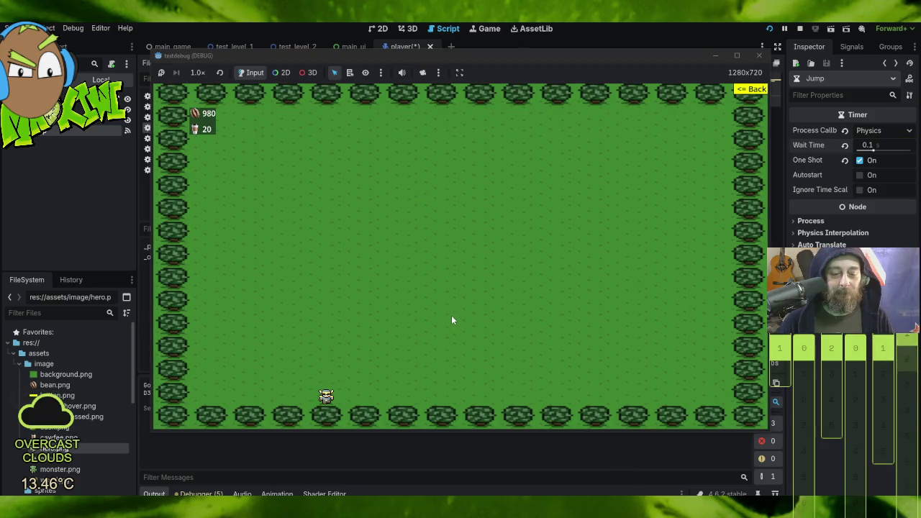
key("space")
key("space")
key("space")
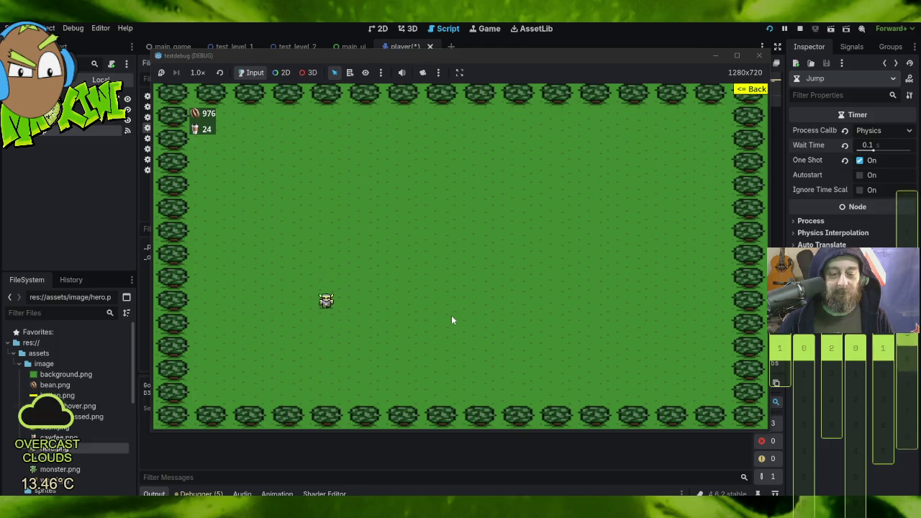
key("Right")
key("space")
key("space")
key("Left")
key("space")
key("Left")
key("Up")
key("Right")
key("Up")
key("Up")
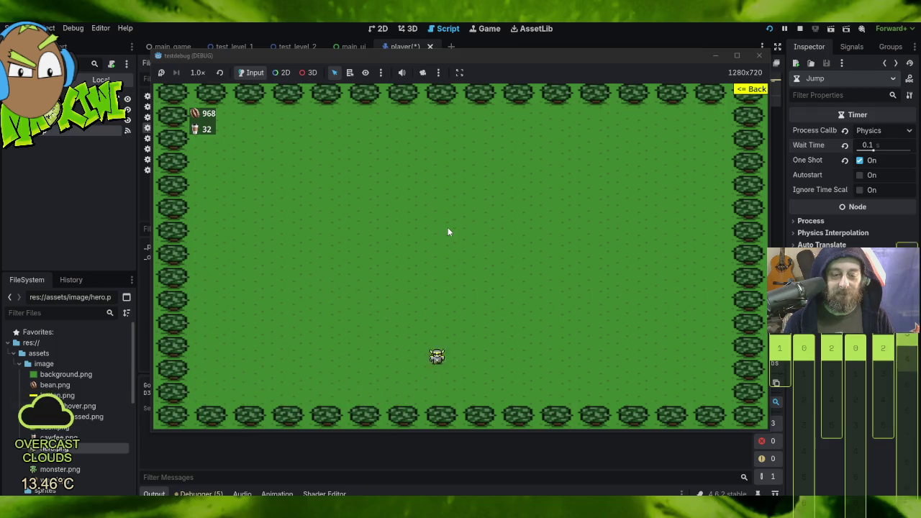
key("Right")
key("Up")
key("Up")
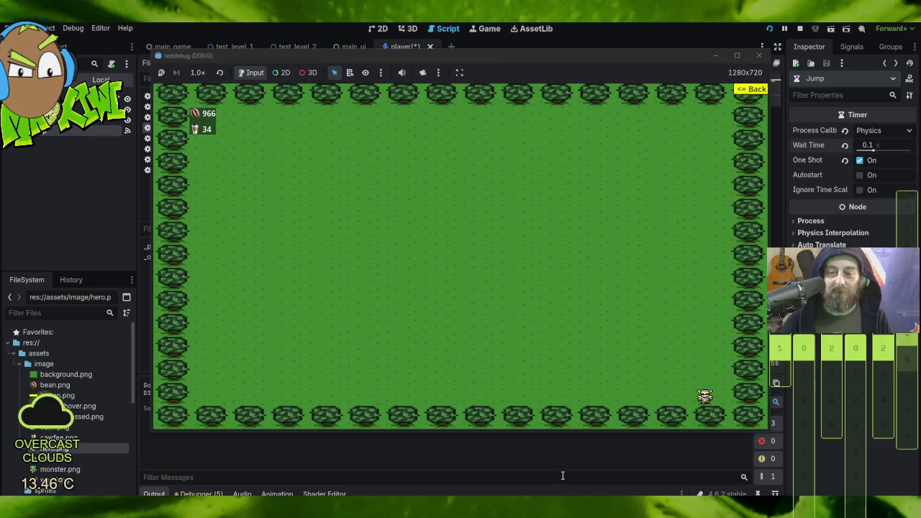
left_click(884, 146)
type("0.05")
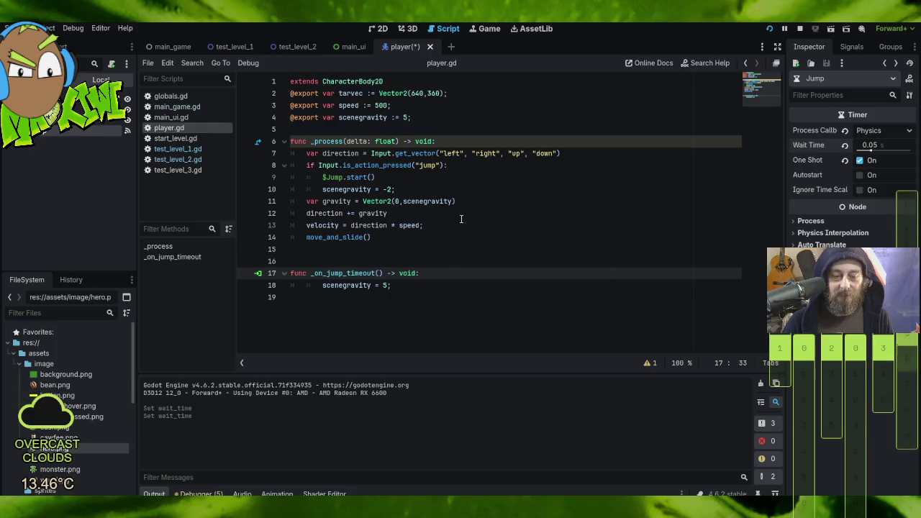
- Set scenegravity to 1 on lines 4 and 18 and -1 on jump, then save player.gd
left_click(389, 188)
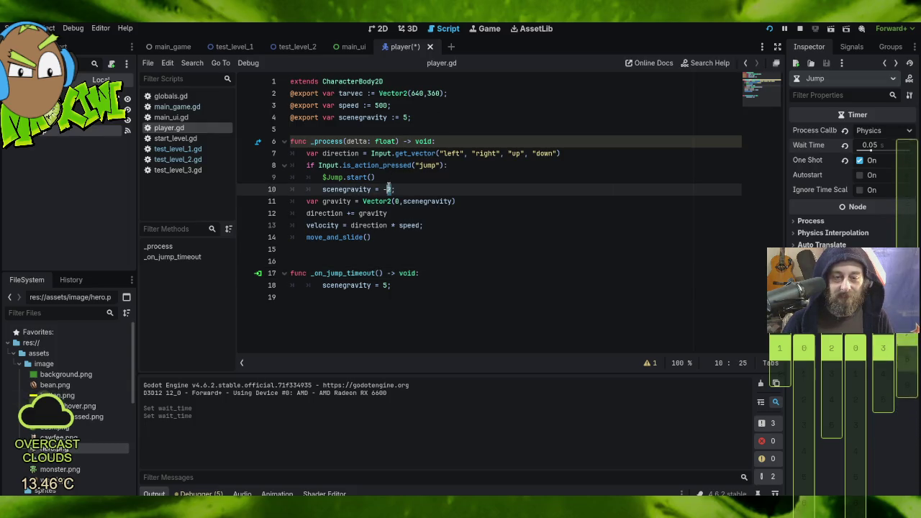
type("1")
double_click(404, 116)
type("1")
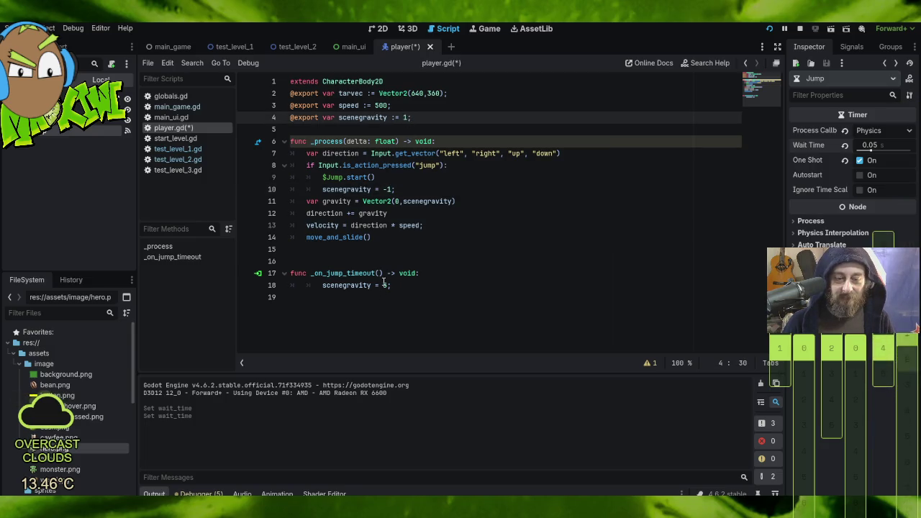
double_click(385, 285)
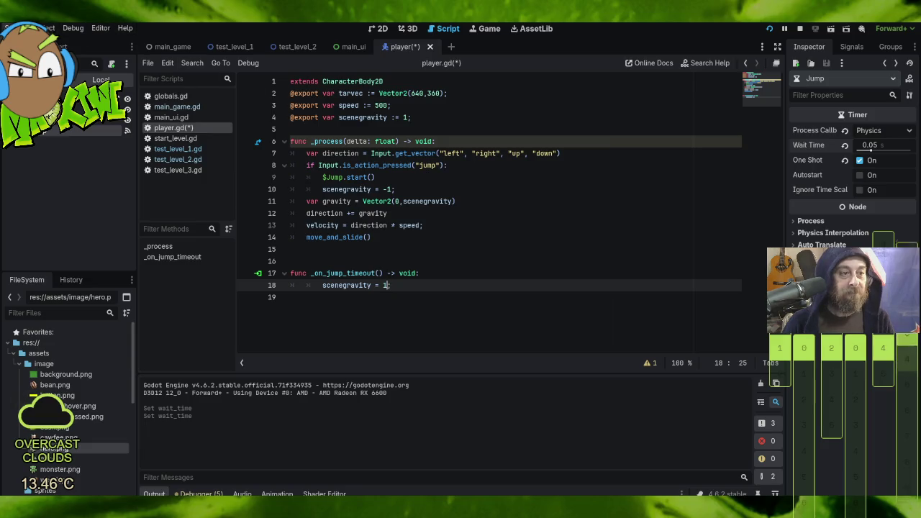
left_click(22, 28)
left_click(48, 128)
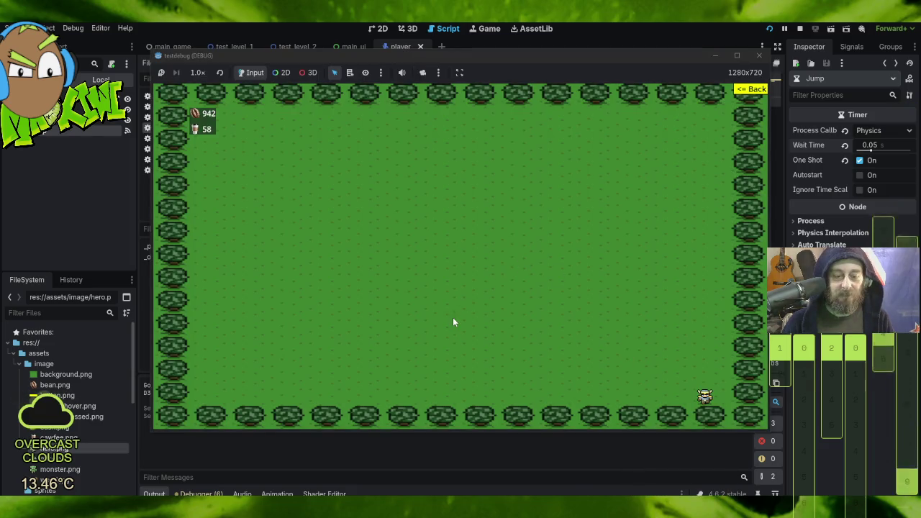
- Run the hero left, down, right and up across Coffee Fields with several jumps
key("Left")
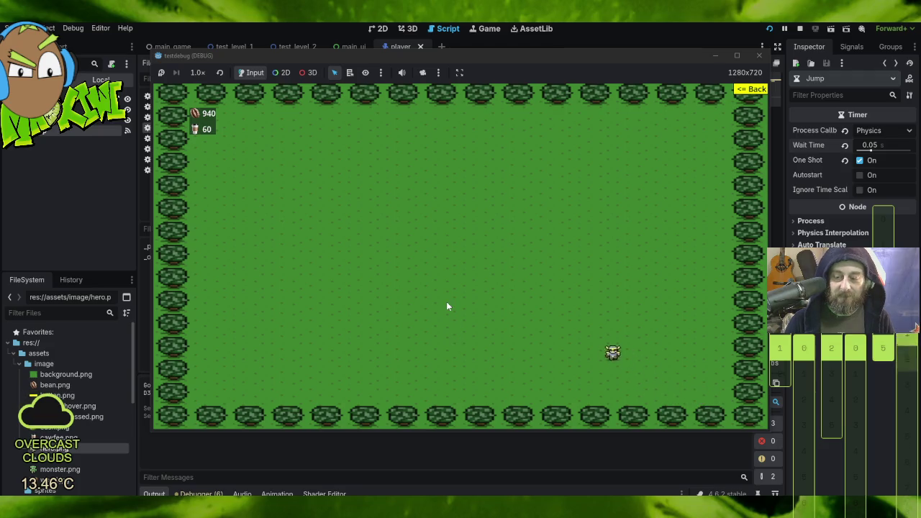
key("Down")
key("Right")
key("Up")
key("Right")
key("Down")
key("Up")
key("Left")
key("Left")
key("Down")
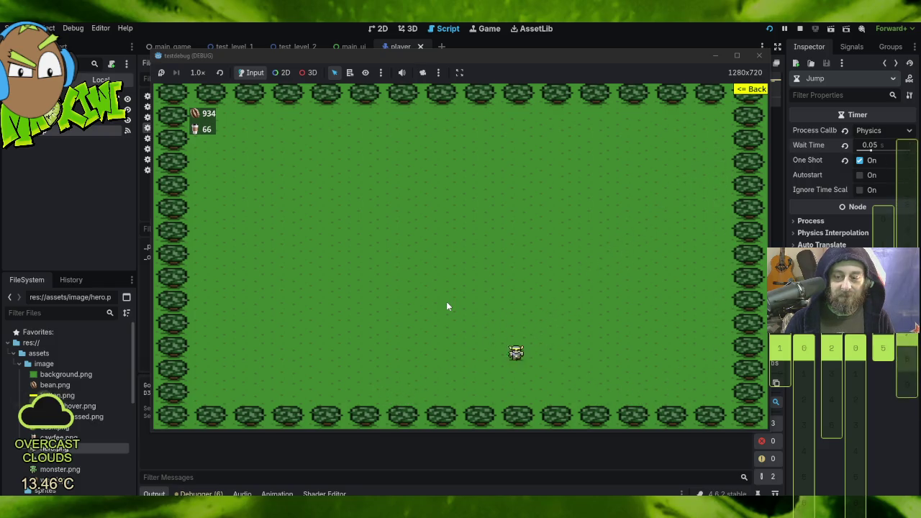
key("Up")
key("Down")
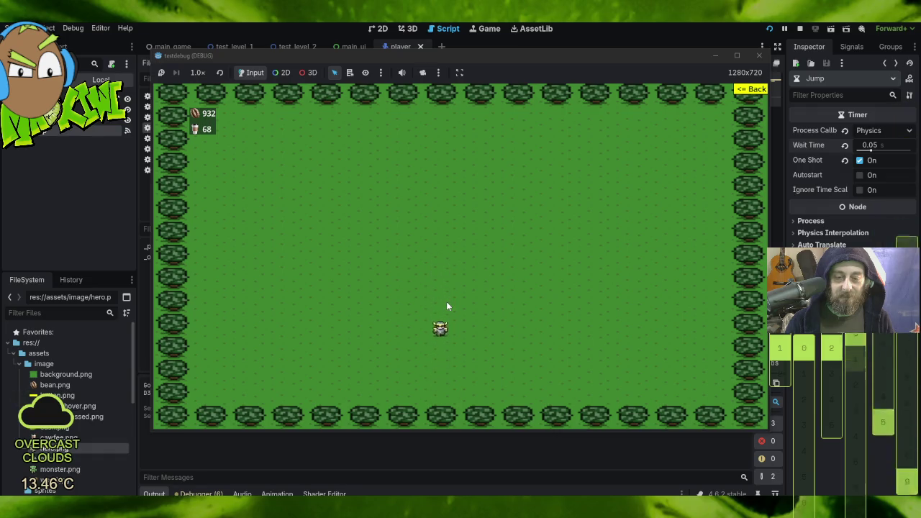
key("Left")
key("Up")
key("Right")
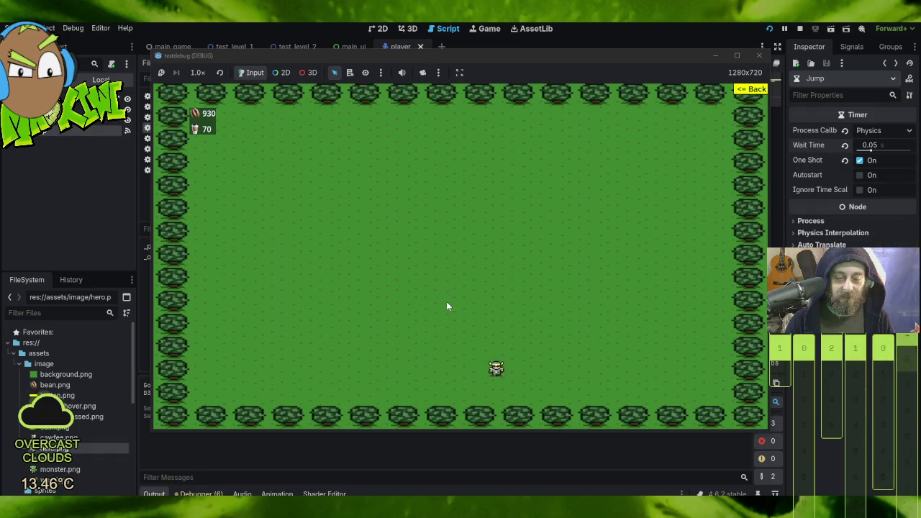
- Send the hero left and up, down to the right, then back left with jumps
key("Left")
key("Up")
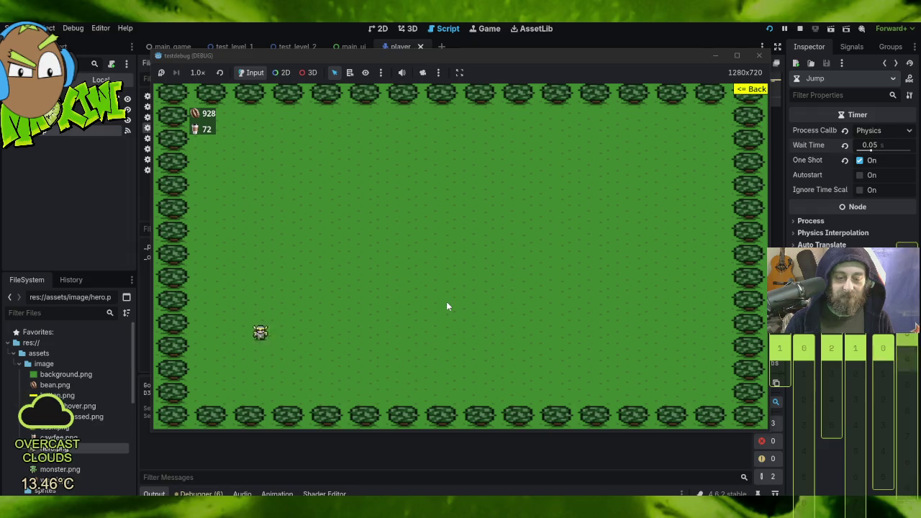
key("Right")
key("Down")
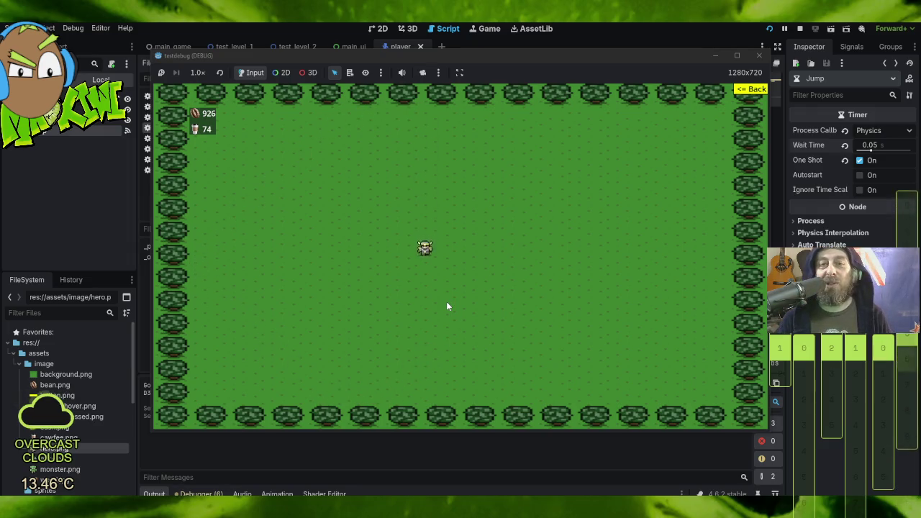
key("Right")
key("Up")
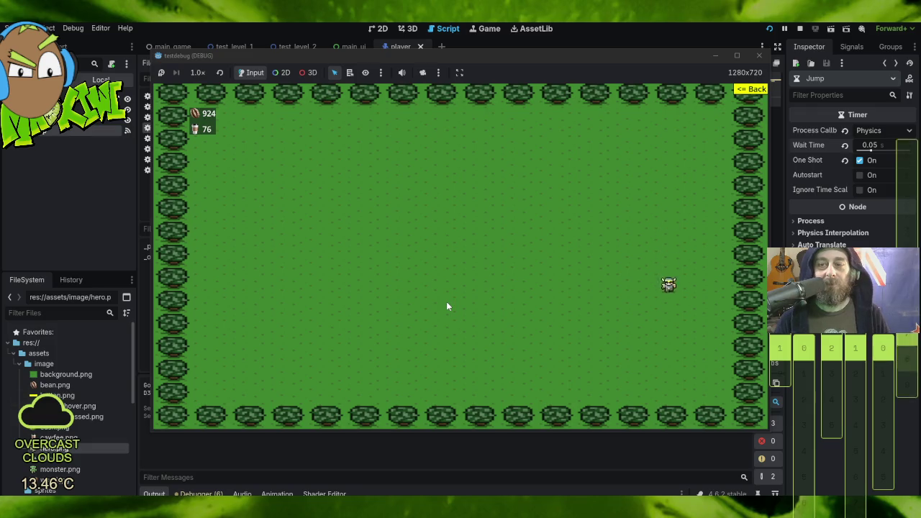
key("Up")
key("Down")
key("Left")
key("Up")
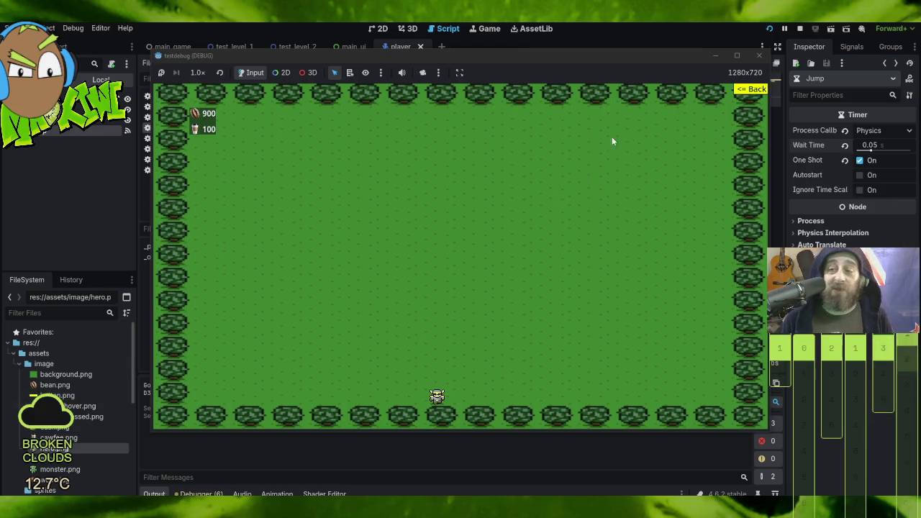
- Return to the main menu, reopen Coffee Fields, then back out and load Kitchen / Larder
left_click(751, 90)
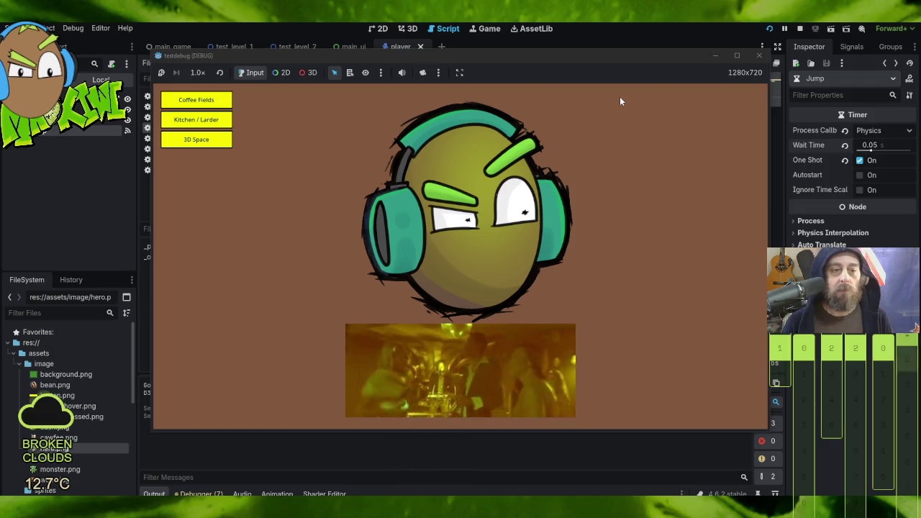
left_click(203, 99)
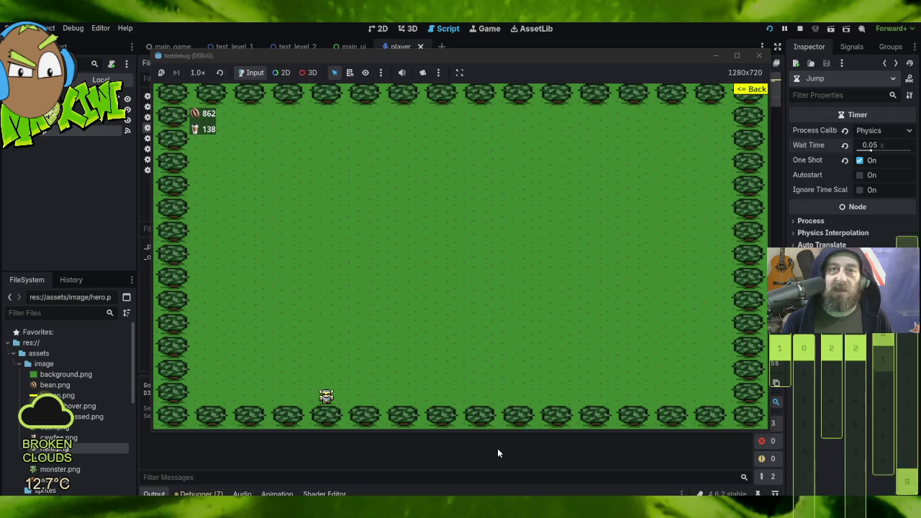
left_click(752, 91)
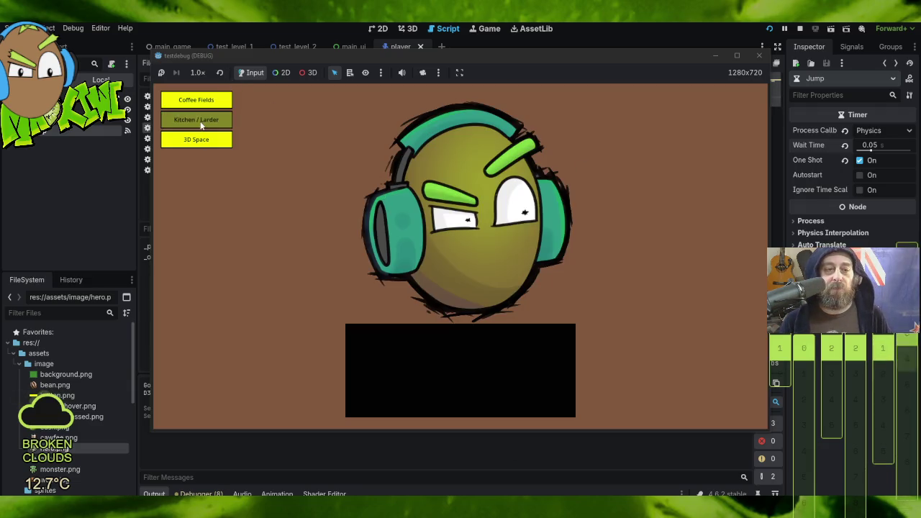
left_click(200, 122)
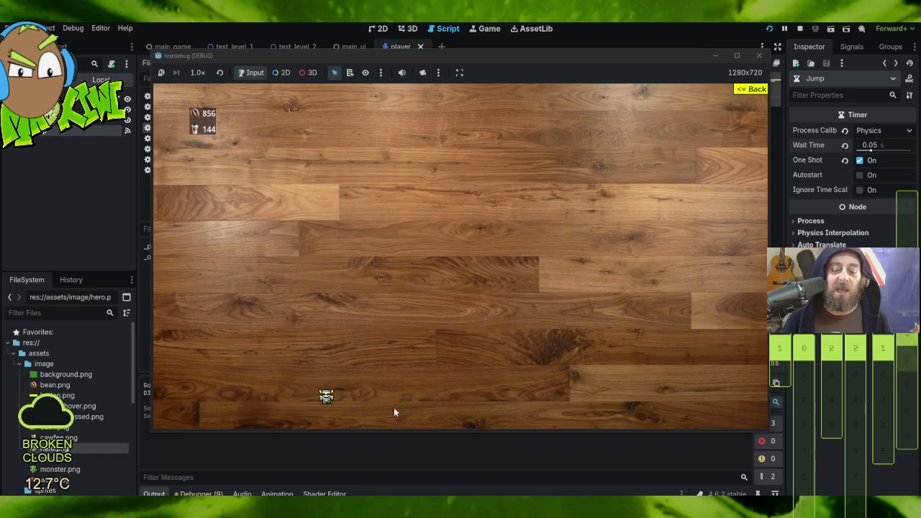